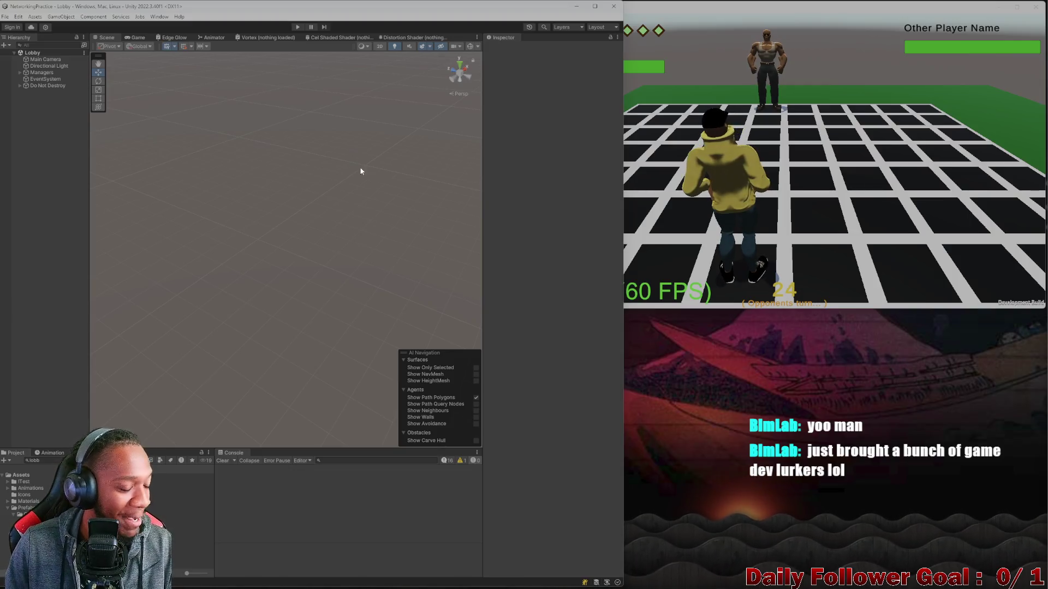
Step: Close the standalone game build with Alt+F4, leaving only the editor on the Lobby scene
click(771, 239)
click(520, 398)
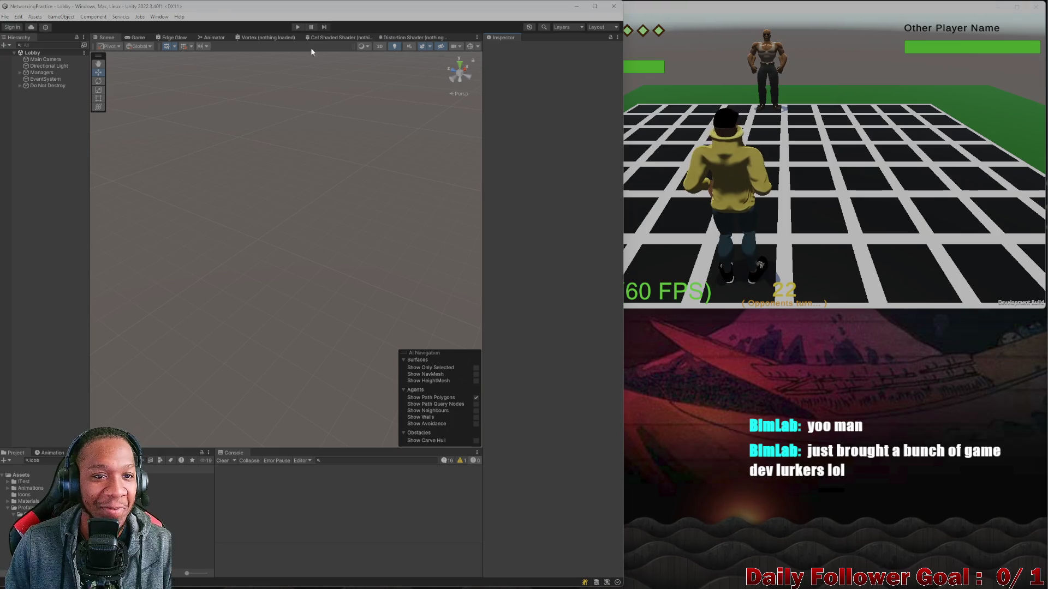
click(947, 104)
key(alt+F4)
text(combat)
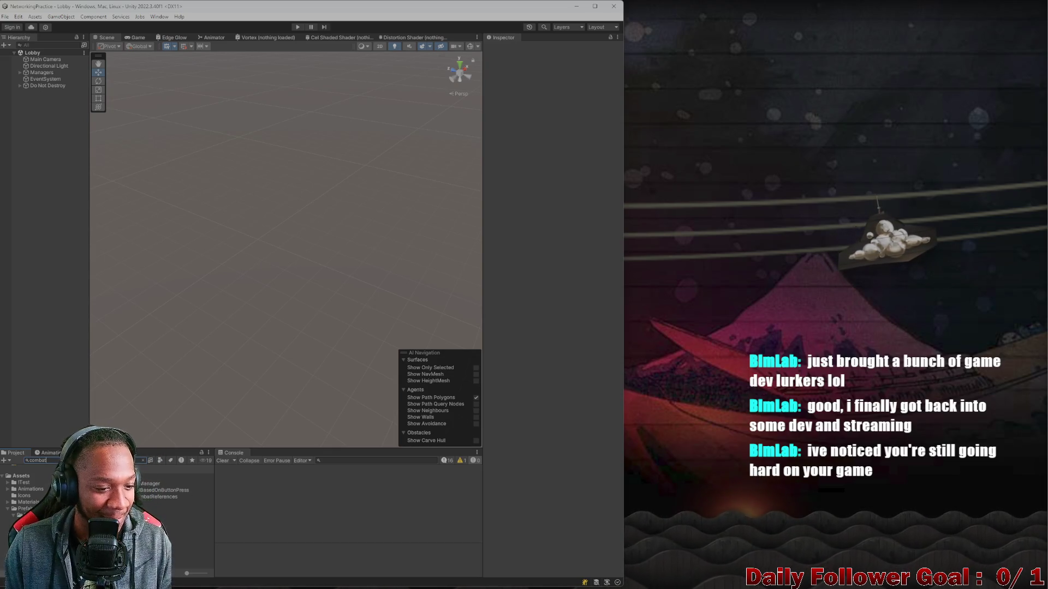
Step: Open CombatScene from the Project panel and orbit and zoom around its green plane
double_click(164, 476)
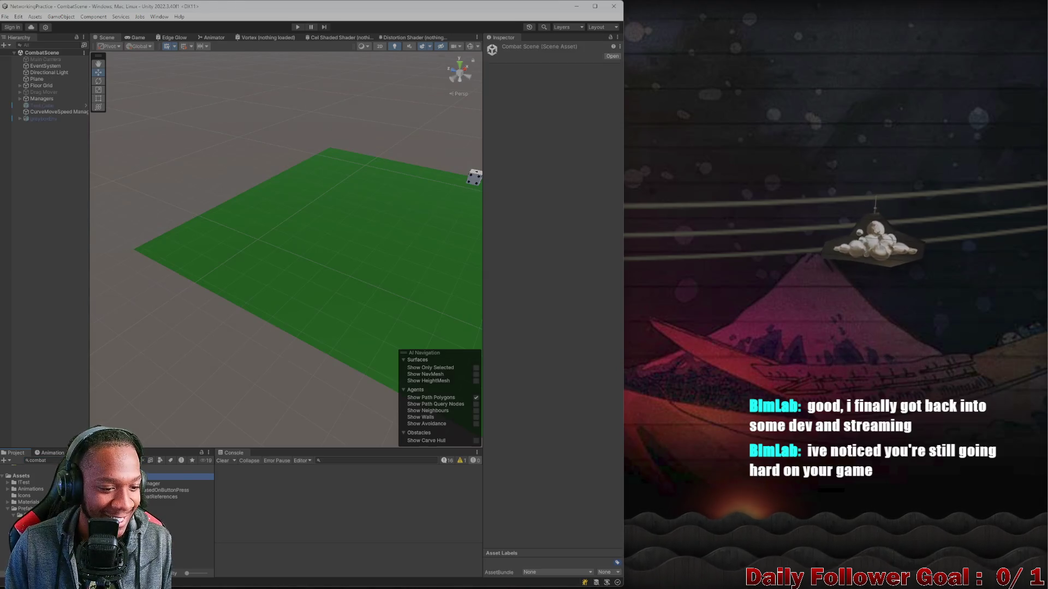
mouse_move(283, 293)
mouse_down()
mouse_move(262, 299)
mouse_move(273, 343)
mouse_move(262, 328)
mouse_move(261, 348)
mouse_up()
scroll(254, 342, up, 4)
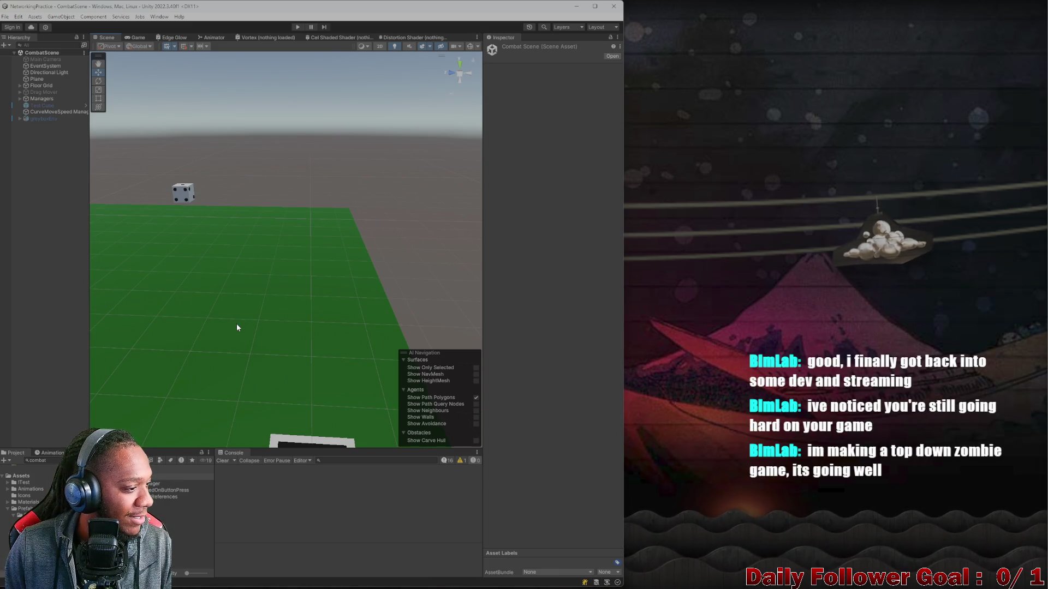
scroll(237, 328, down, 5)
mouse_move(235, 325)
mouse_down()
mouse_move(239, 302)
mouse_move(288, 243)
mouse_move(304, 155)
mouse_move(250, 313)
mouse_move(228, 305)
mouse_up()
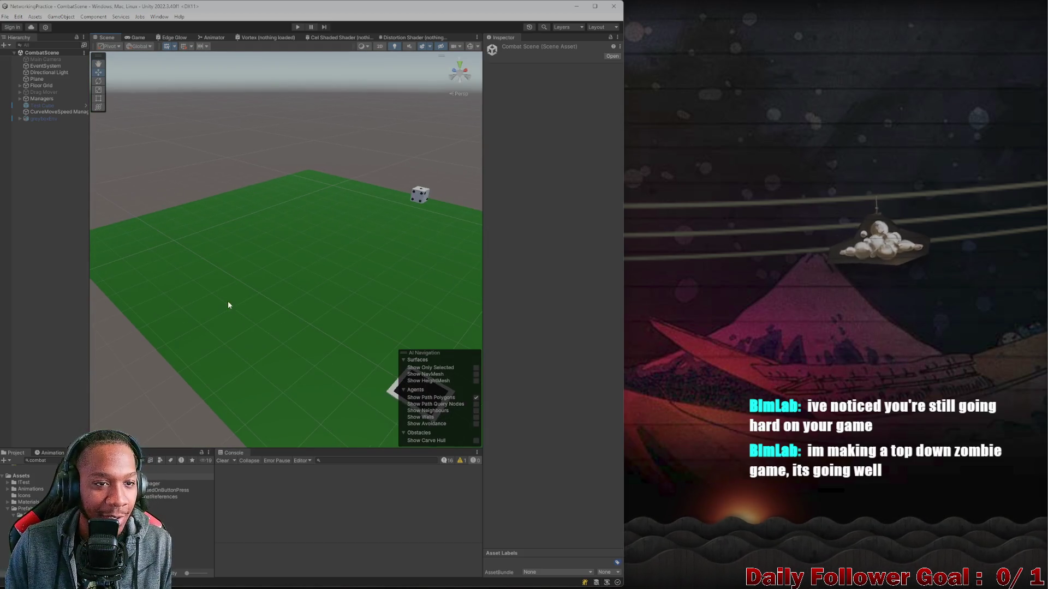
click(44, 130)
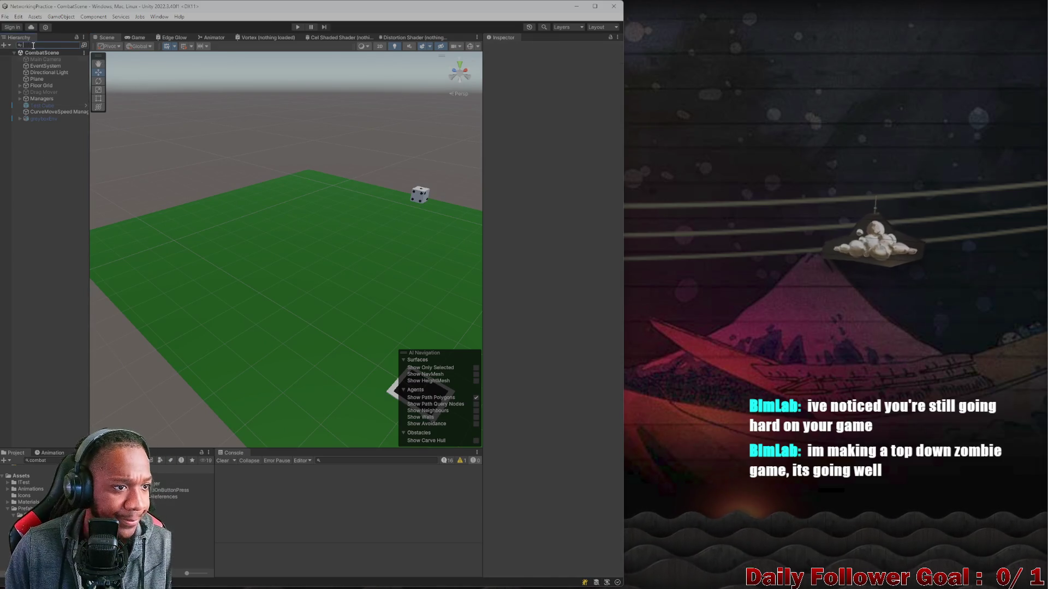
Step: Open the Hierarchy's create menu and browse its submenus of creatable objects
right_click(45, 161)
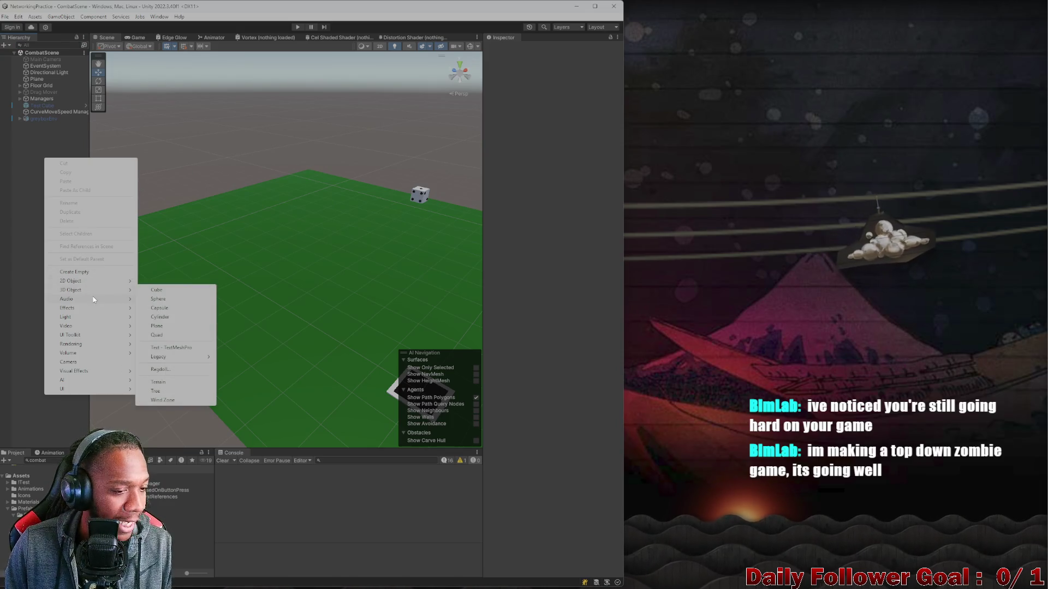
mouse_move(92, 303)
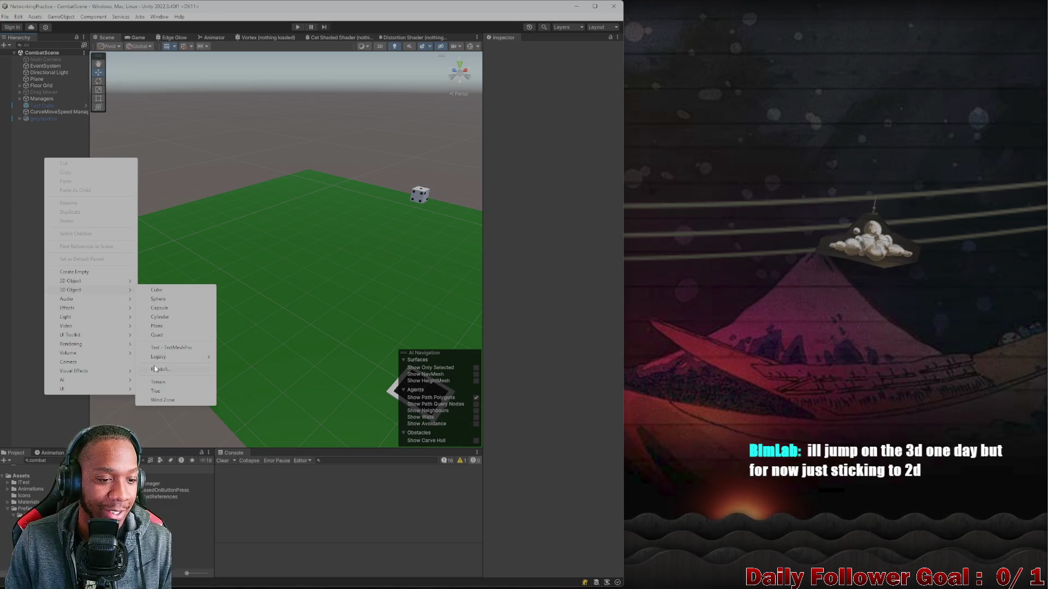
mouse_move(159, 357)
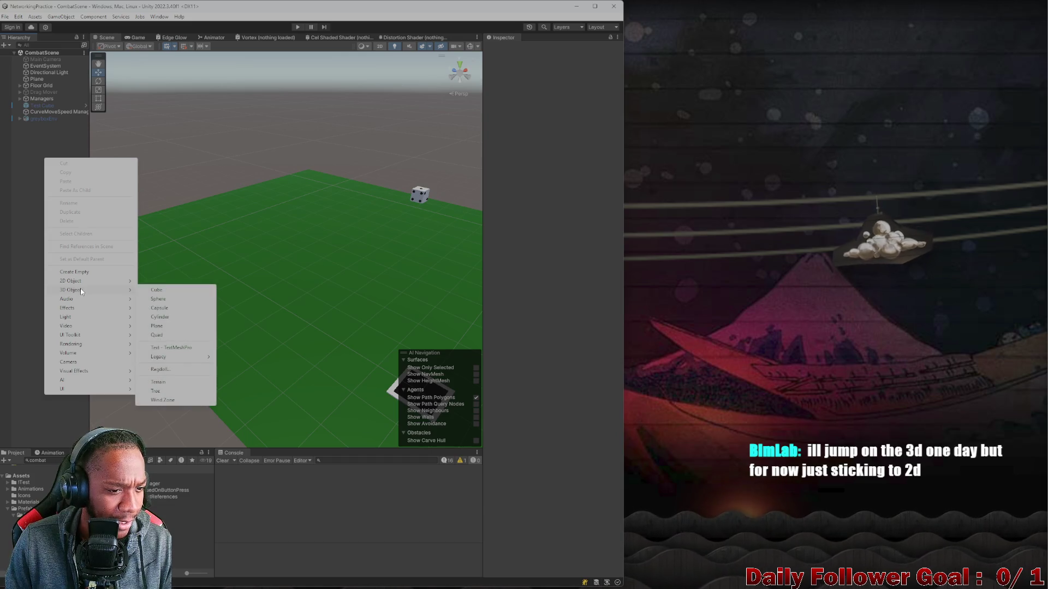
Step: Add a new Camera to CombatScene, reset its Transform to the origin and frame it
click(77, 362)
scroll(168, 234, down, 8)
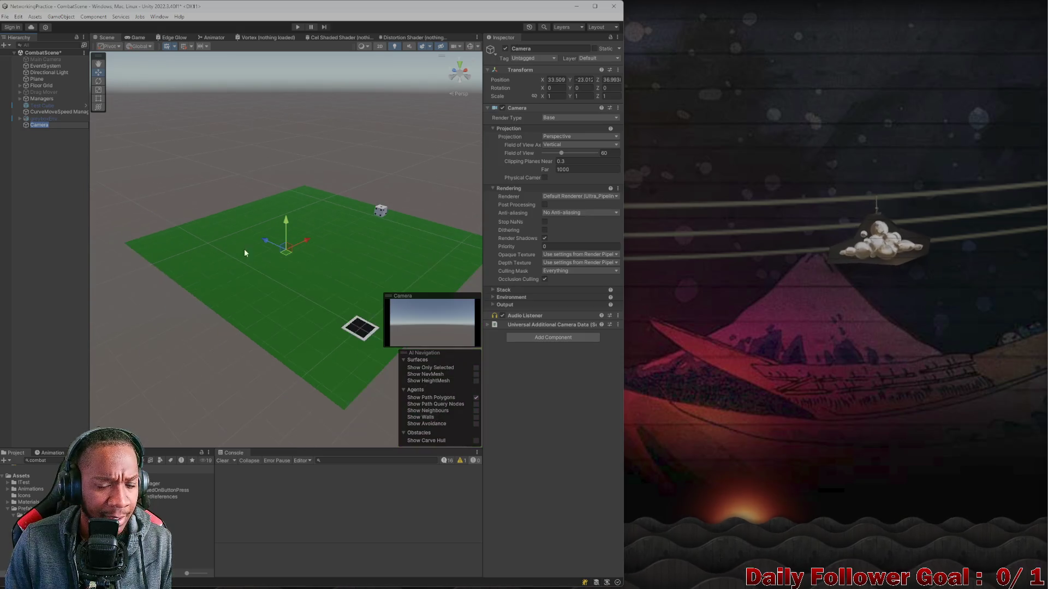
scroll(275, 304, down, 3)
drag(234, 311, 276, 293)
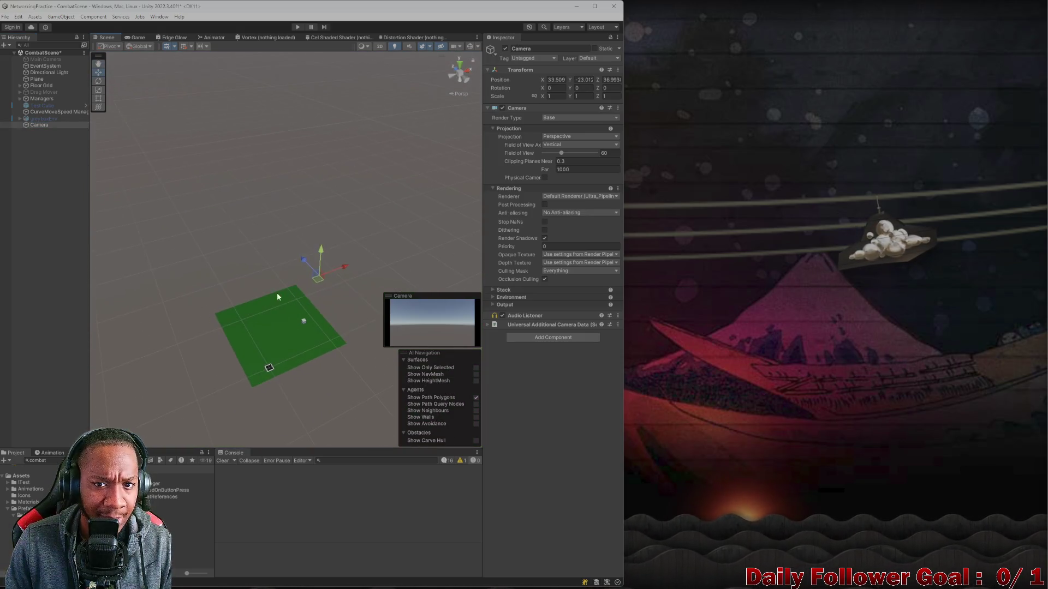
click(618, 70)
click(628, 79)
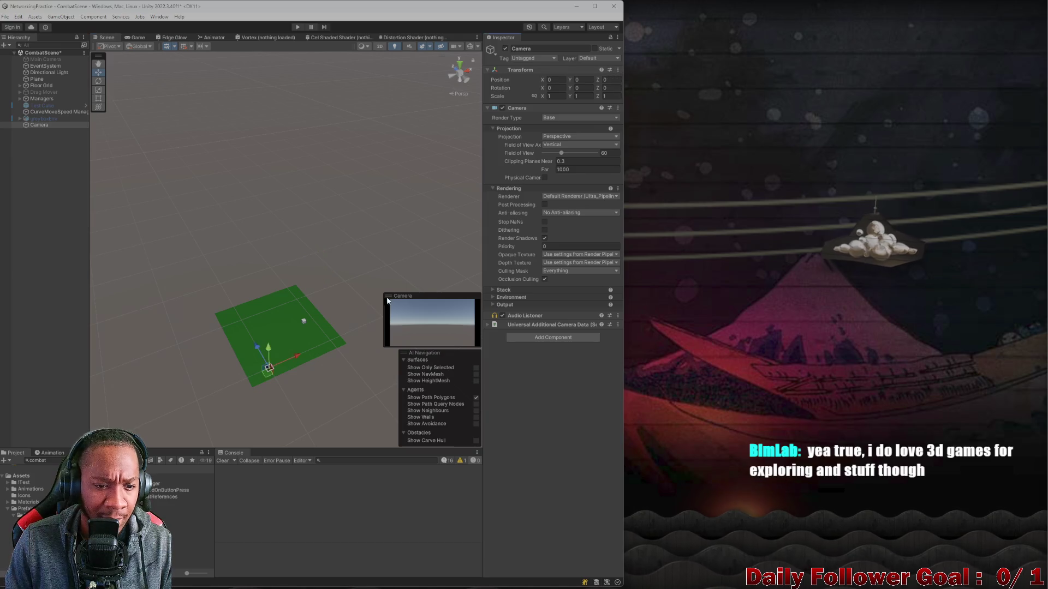
scroll(268, 380, up, 3)
drag(267, 380, 285, 148)
key(f)
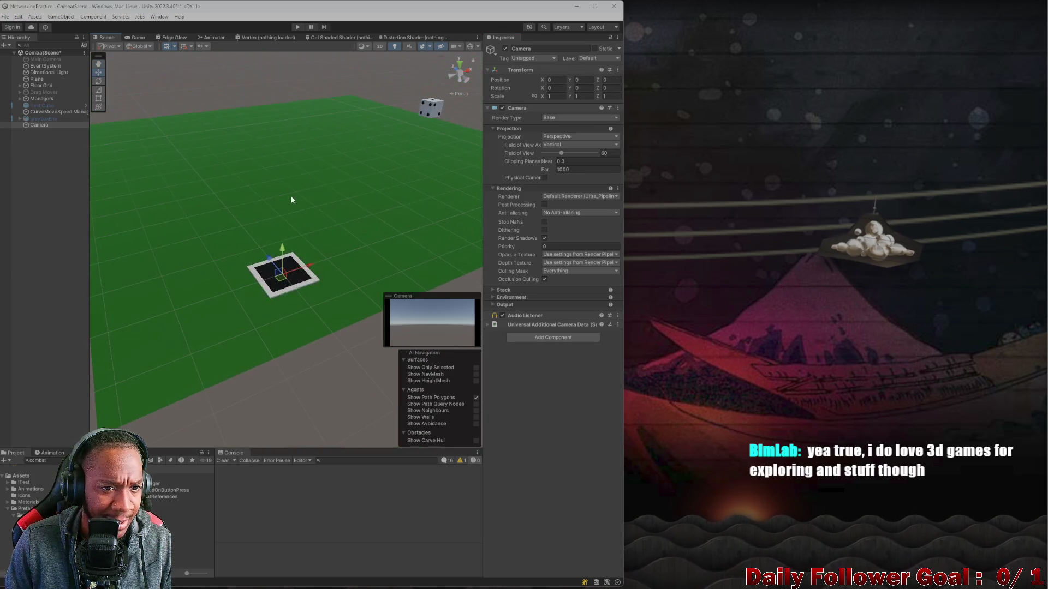
Step: With Gizmos on, move the camera above the plane to X -2.708 and rotate it 89.654° on Y
click(469, 47)
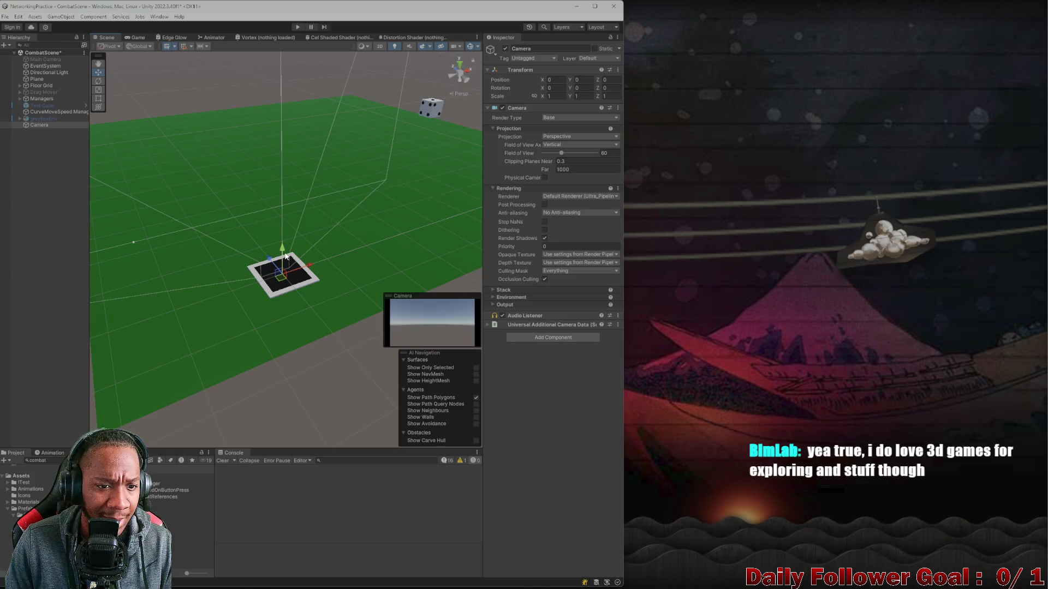
click(277, 212)
click(40, 125)
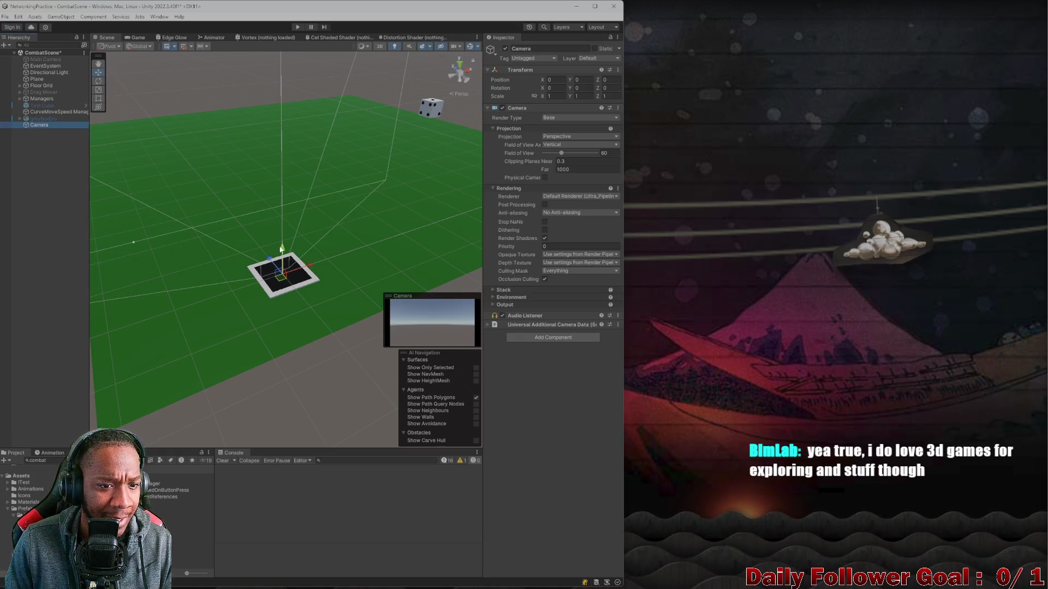
mouse_move(281, 249)
mouse_down()
mouse_move(282, 201)
mouse_move(273, 231)
mouse_move(149, 250)
mouse_up()
key(e)
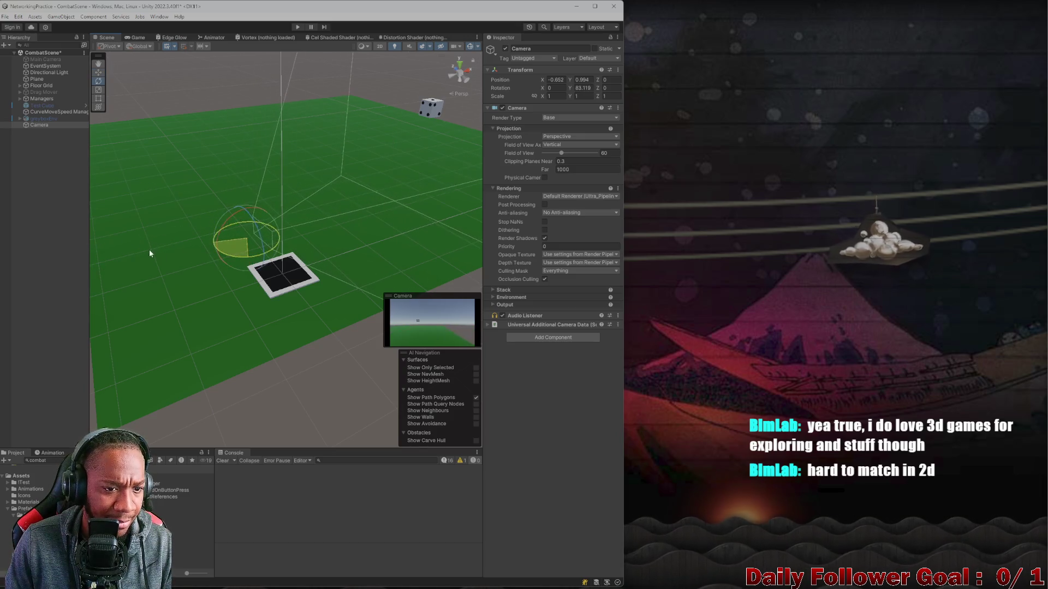
mouse_move(235, 253)
mouse_down()
mouse_move(255, 261)
mouse_move(80, 289)
mouse_move(112, 256)
mouse_up()
key(w)
Step: Check the Game view, then disable the new Camera component
click(134, 38)
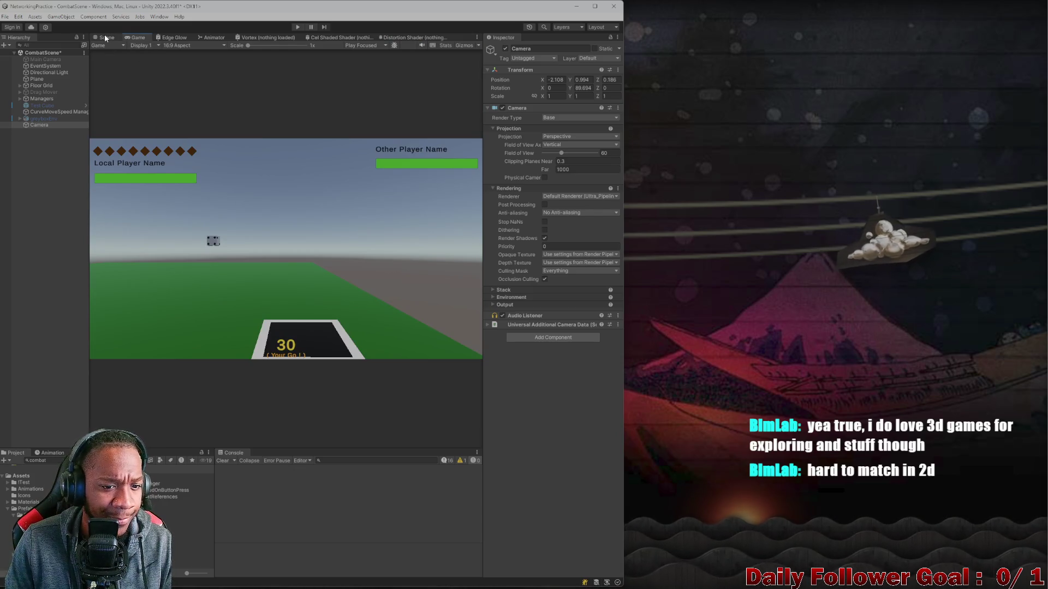
click(44, 125)
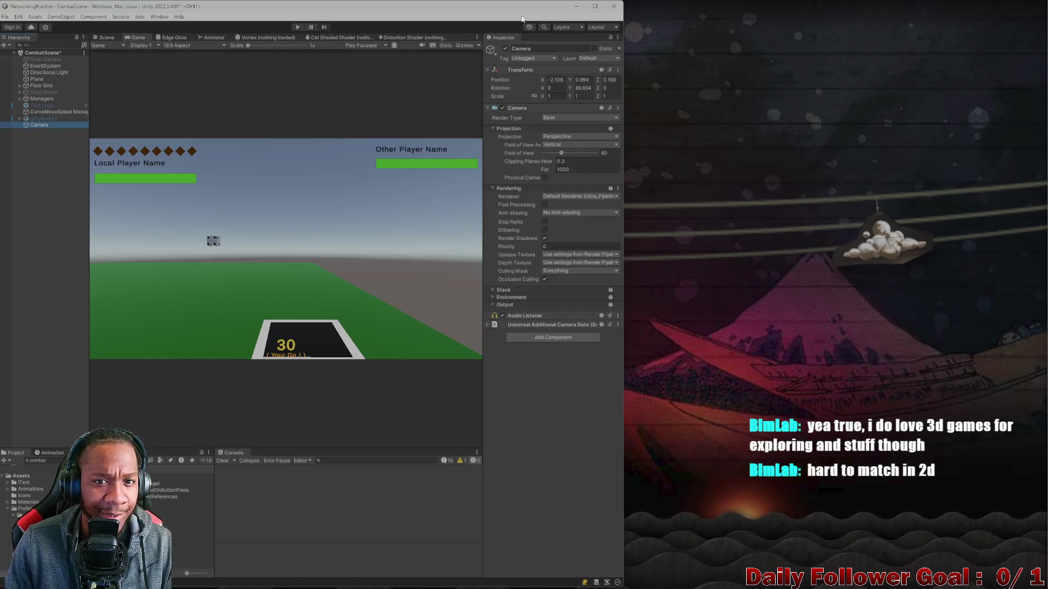
click(505, 49)
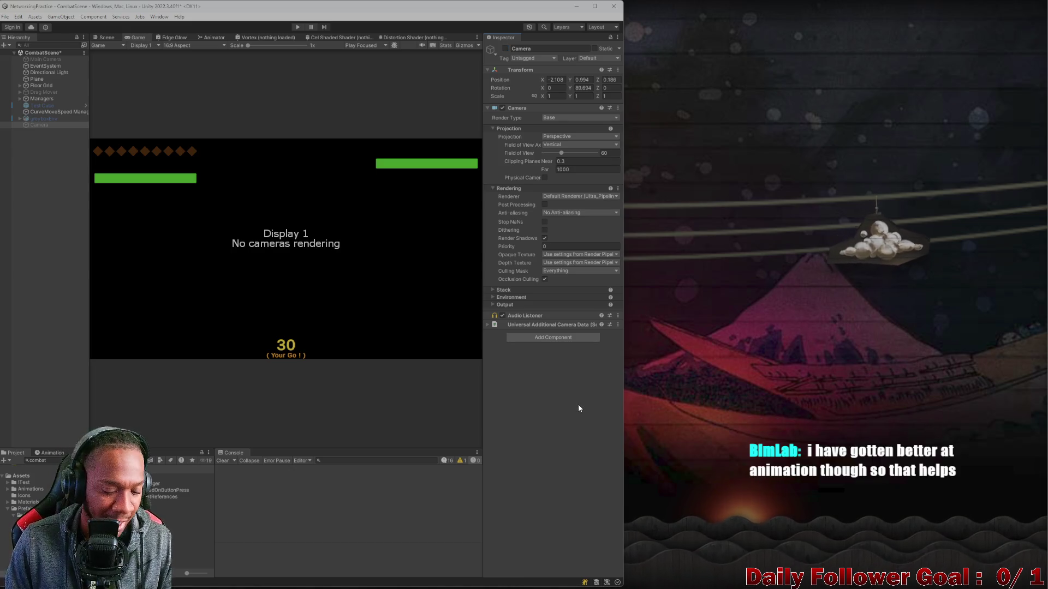
Step: Clear the Console and Project search, then open the Lobby scene without saving CombatScene
click(224, 461)
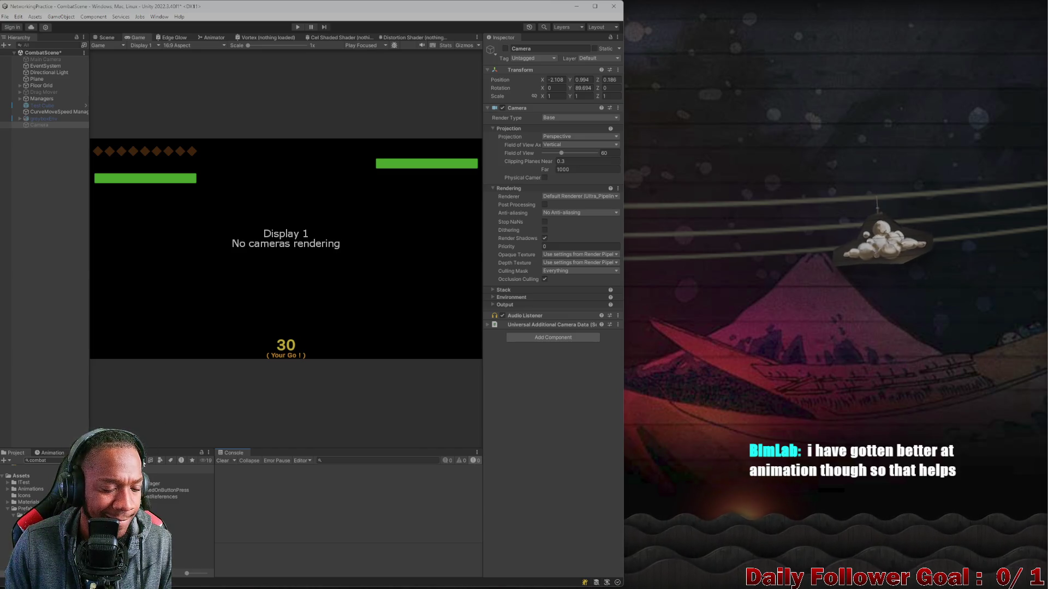
click(143, 461)
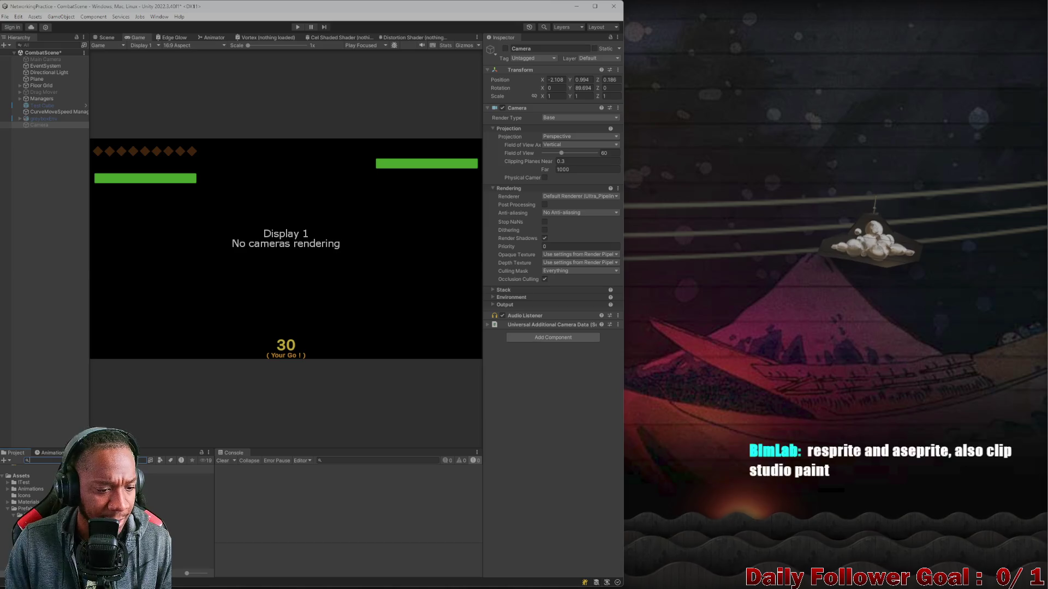
double_click(175, 490)
click(339, 317)
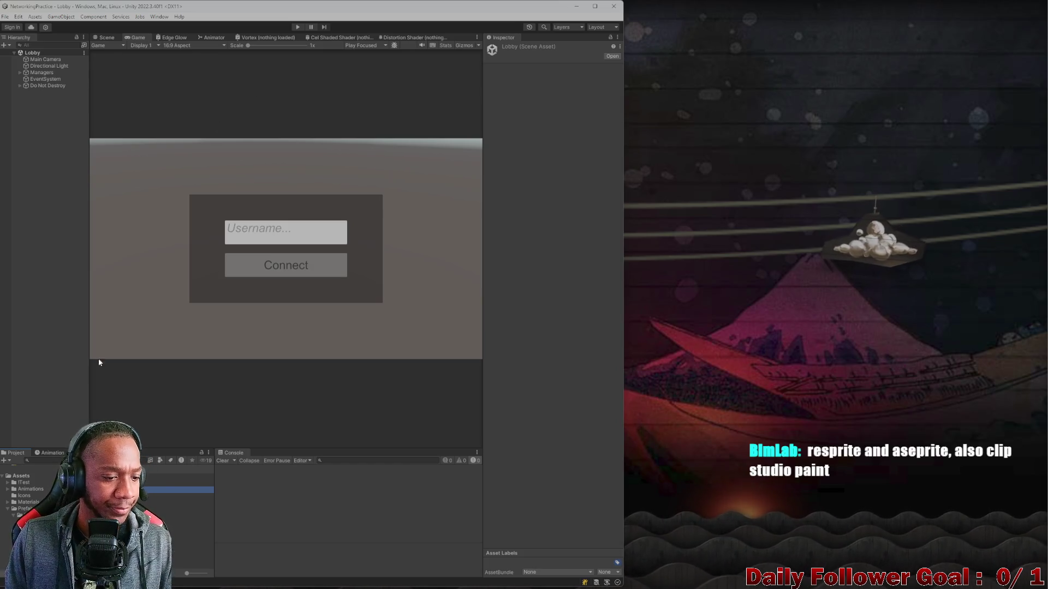
Step: Launch a standalone build and enter play mode, connecting both players to the lobby as 'asdf'
click(109, 477)
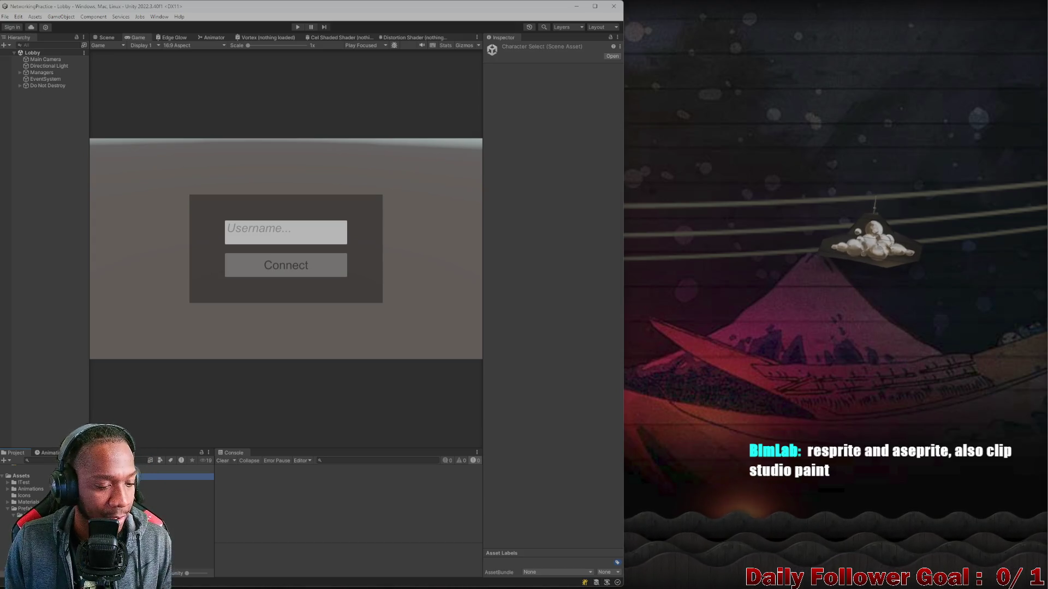
key(Down)
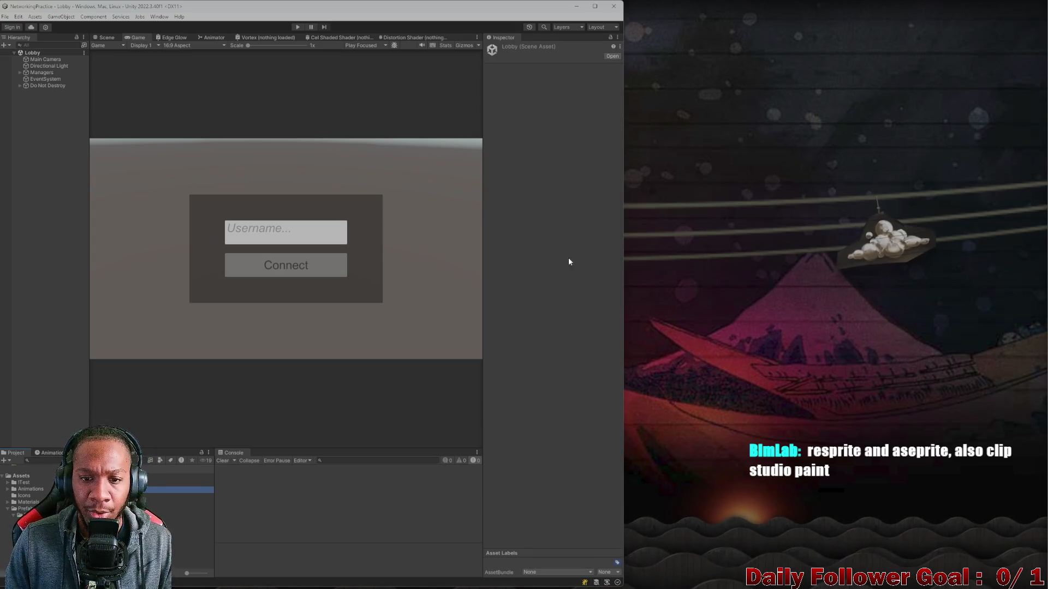
click(546, 256)
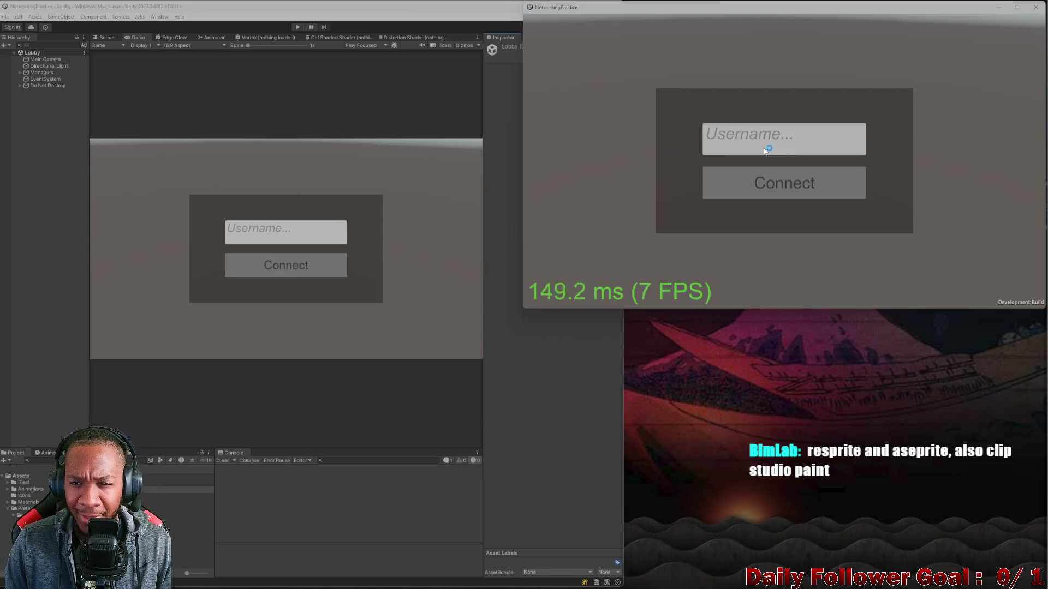
click(715, 139)
text(asdf)
click(757, 171)
click(298, 28)
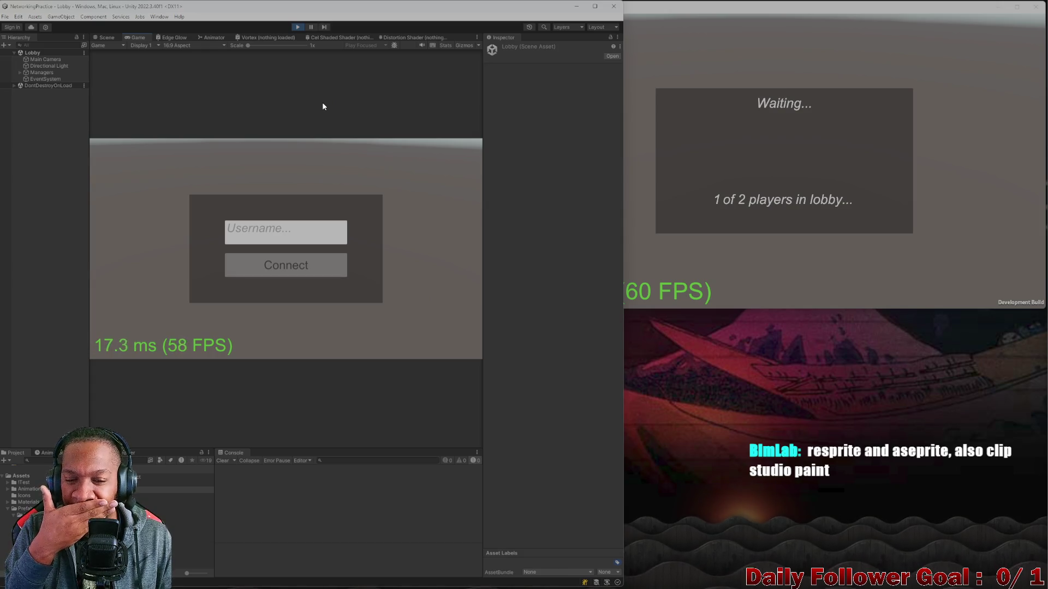
click(304, 229)
text(asdf)
click(308, 266)
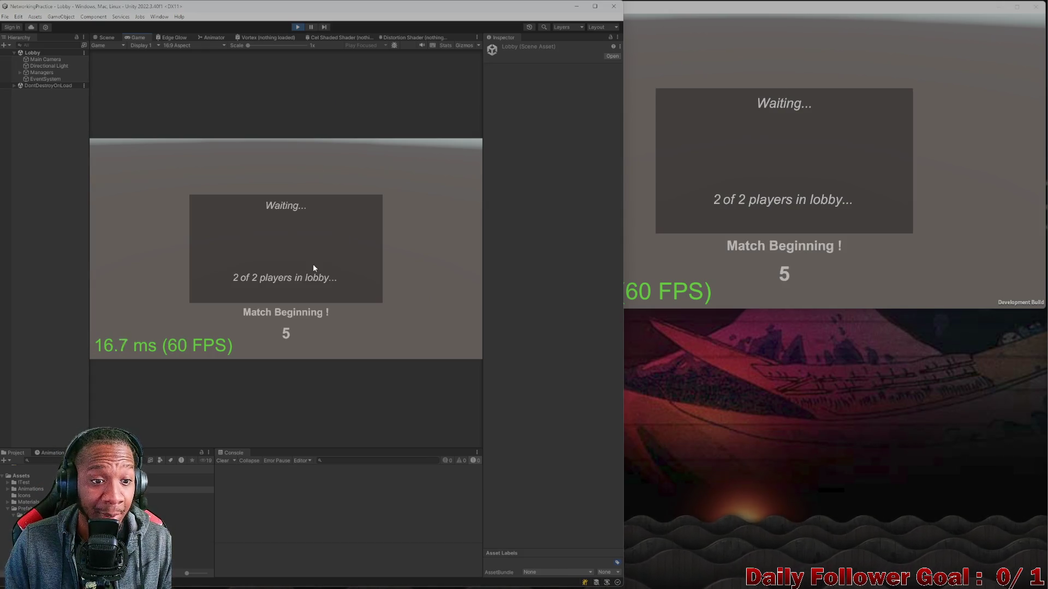
Step: Pick and confirm The Speedster in the build and The Brawn in the editor
click(774, 263)
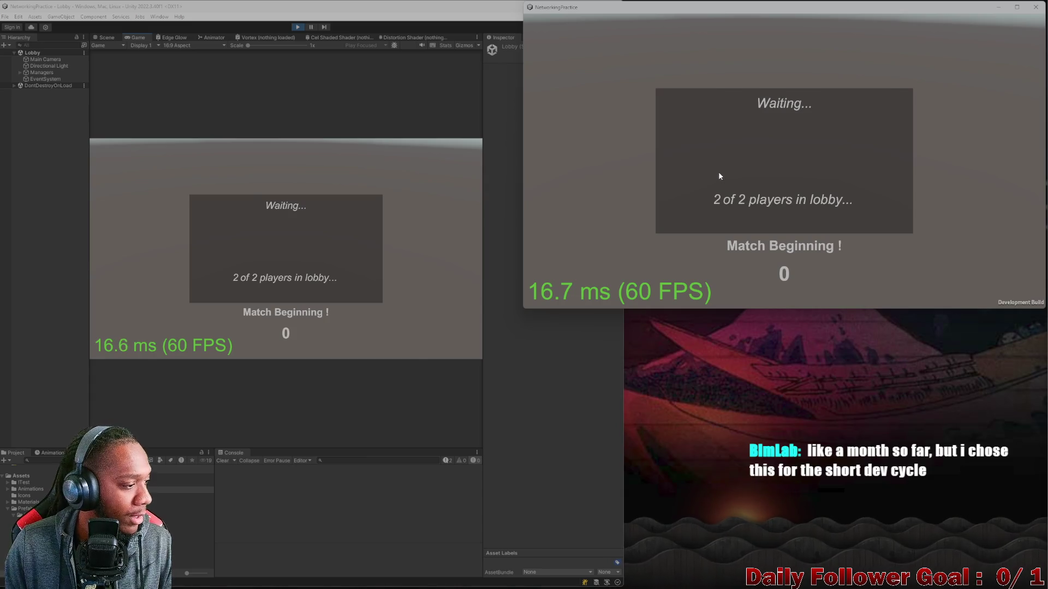
click(748, 114)
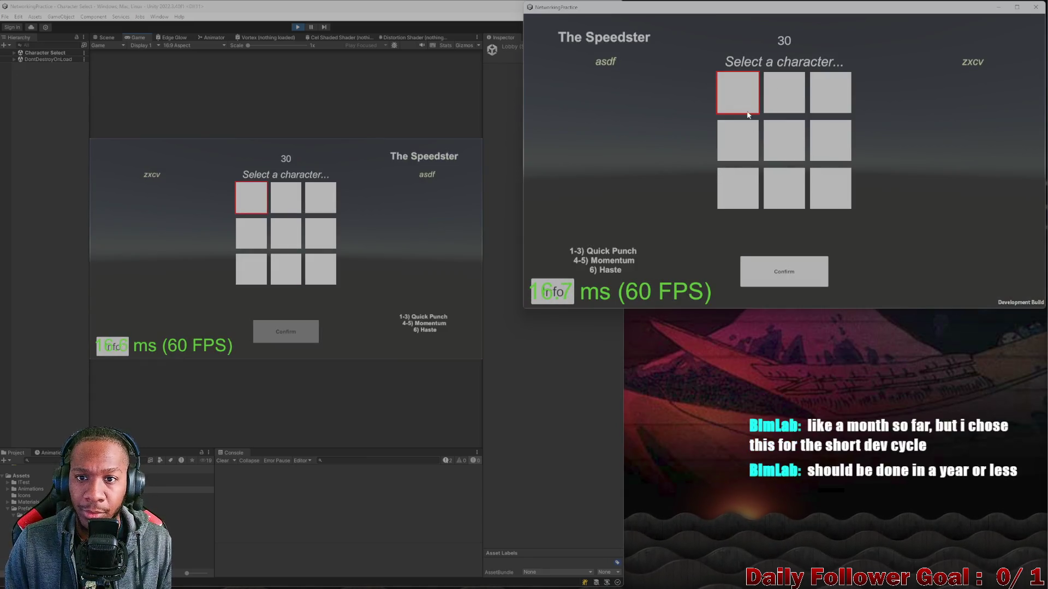
click(785, 270)
click(283, 200)
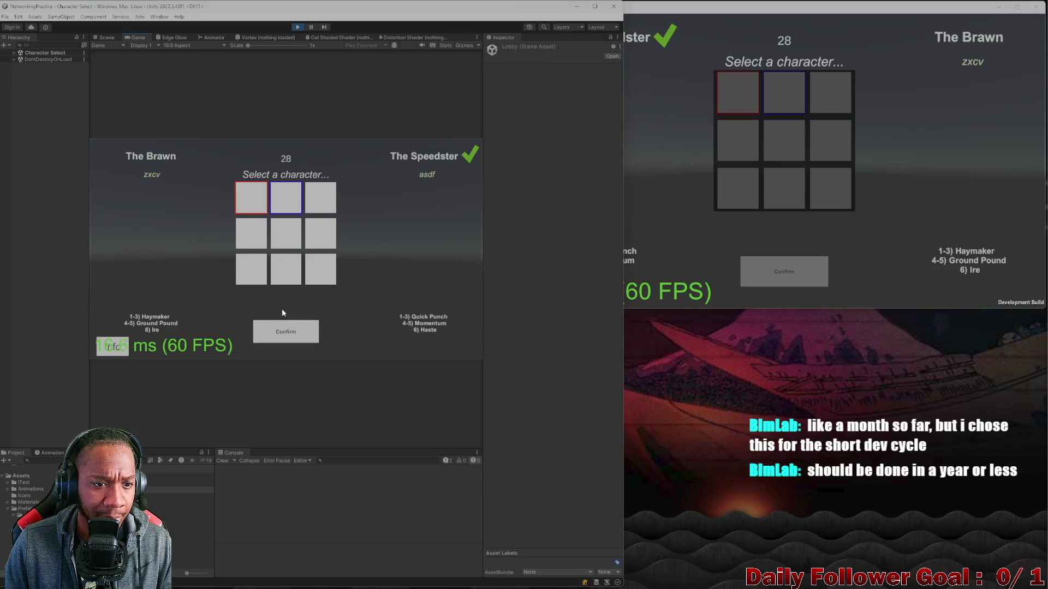
click(284, 327)
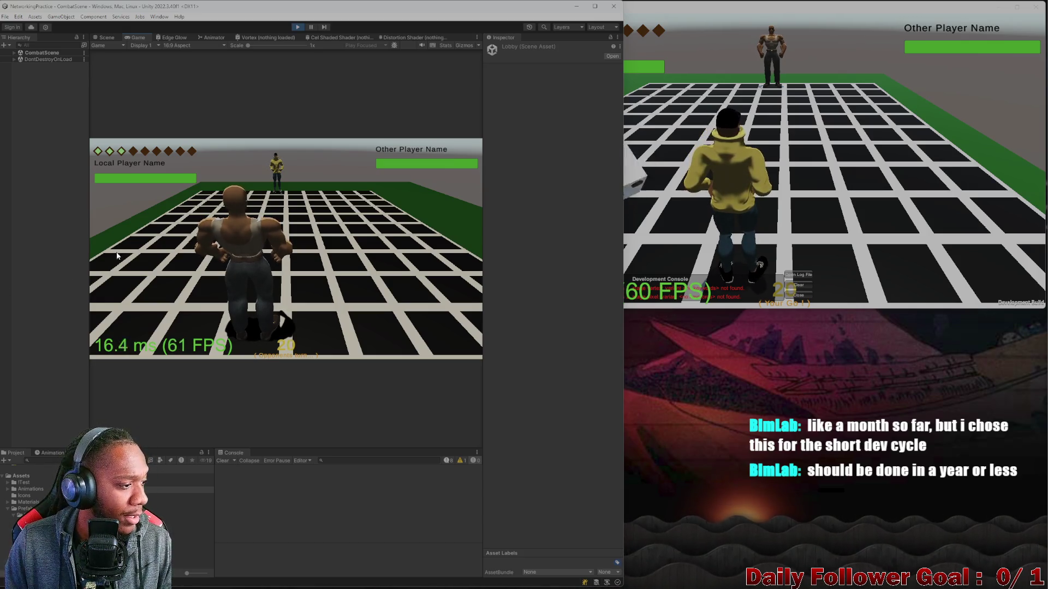
Step: Dismiss the build's development console, end the turn in the match, then stop play mode
click(801, 175)
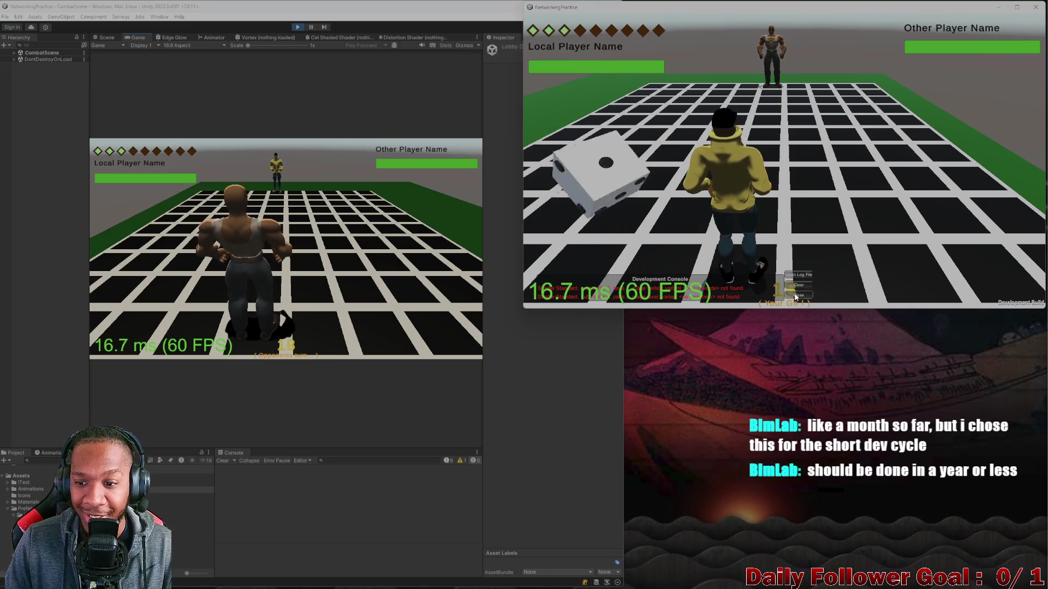
click(798, 295)
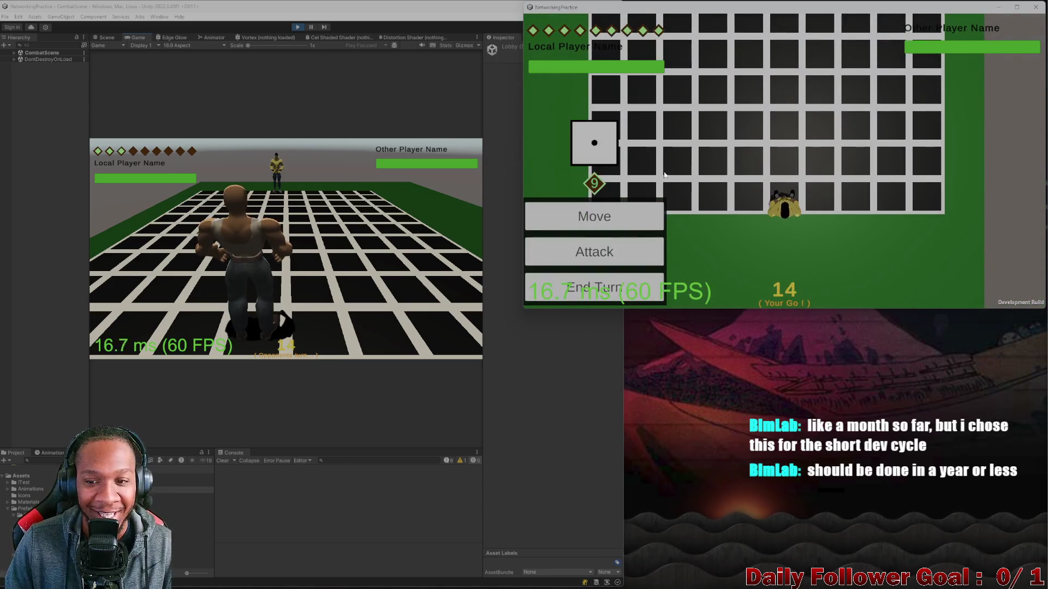
click(611, 287)
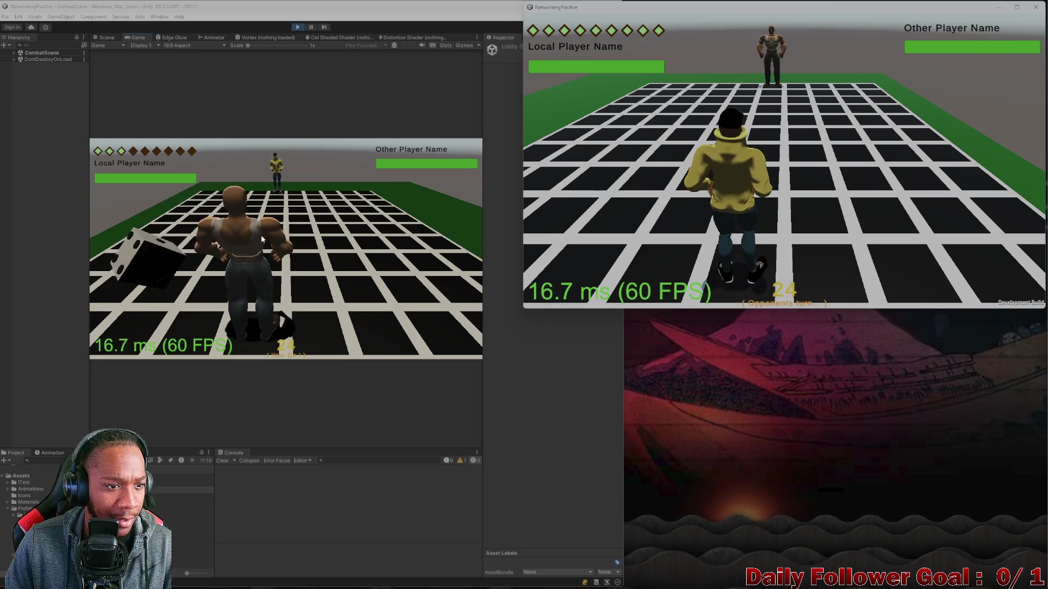
click(298, 28)
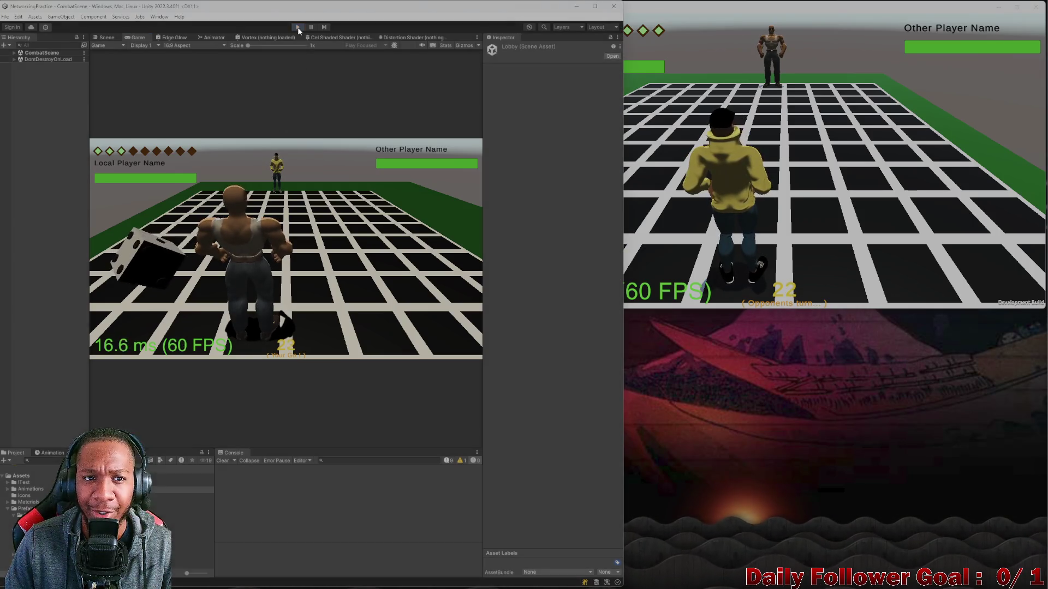
Step: Close the old build, restart play mode and connect the editor player as 'wolf'
click(1035, 6)
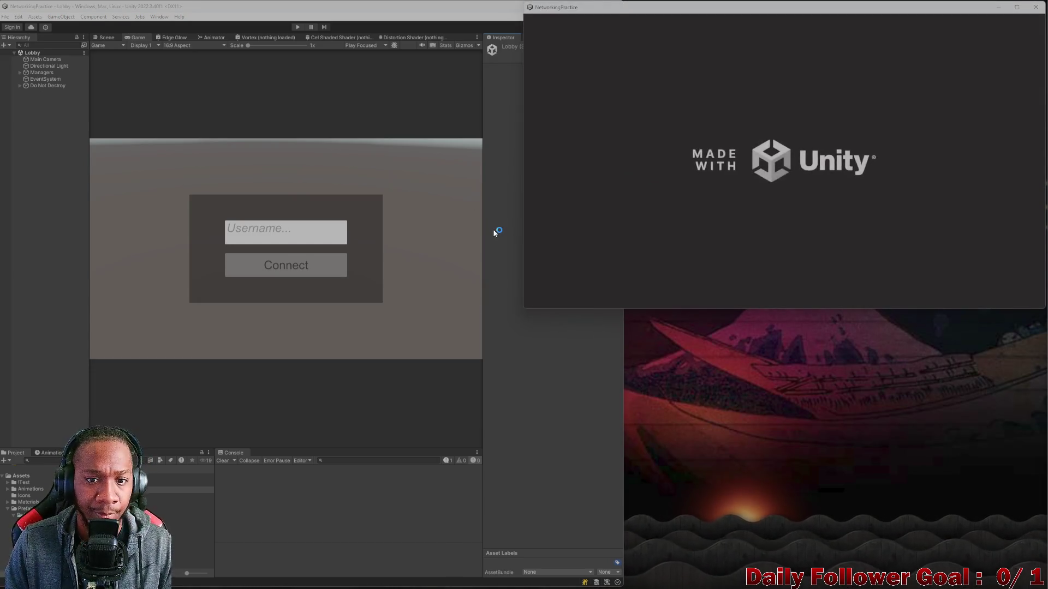
click(297, 27)
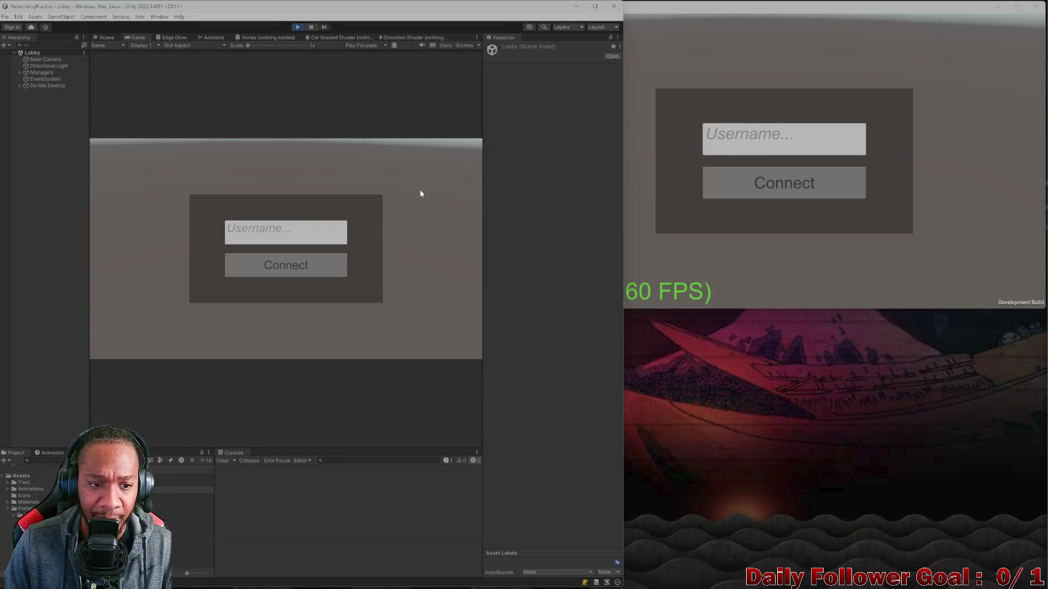
click(316, 234)
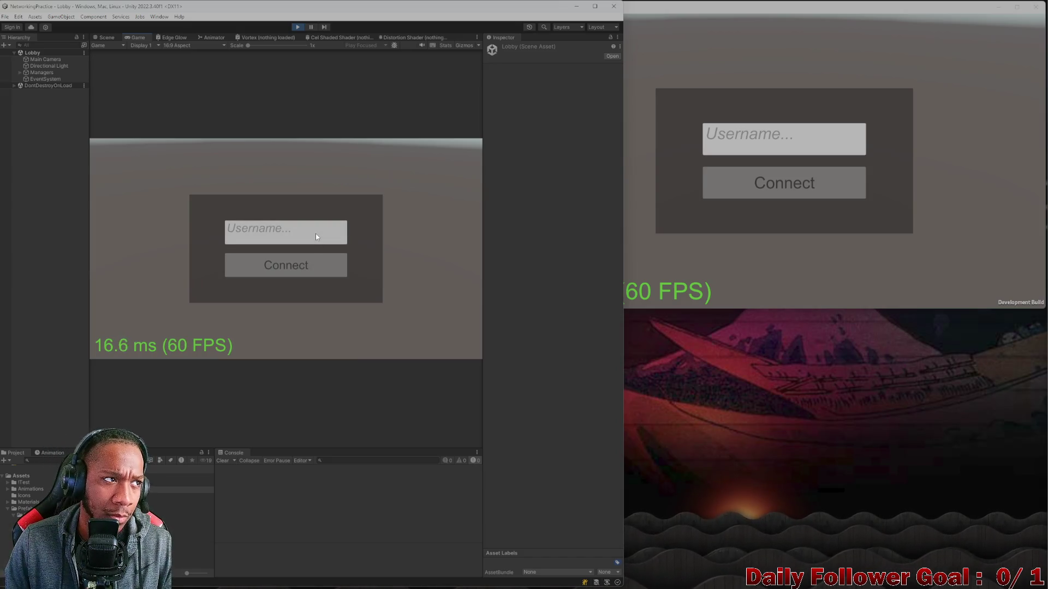
text(wolf)
click(286, 265)
Step: Connect the standalone player, then confirm The Speedster in the editor and The Brawn in the build
click(757, 153)
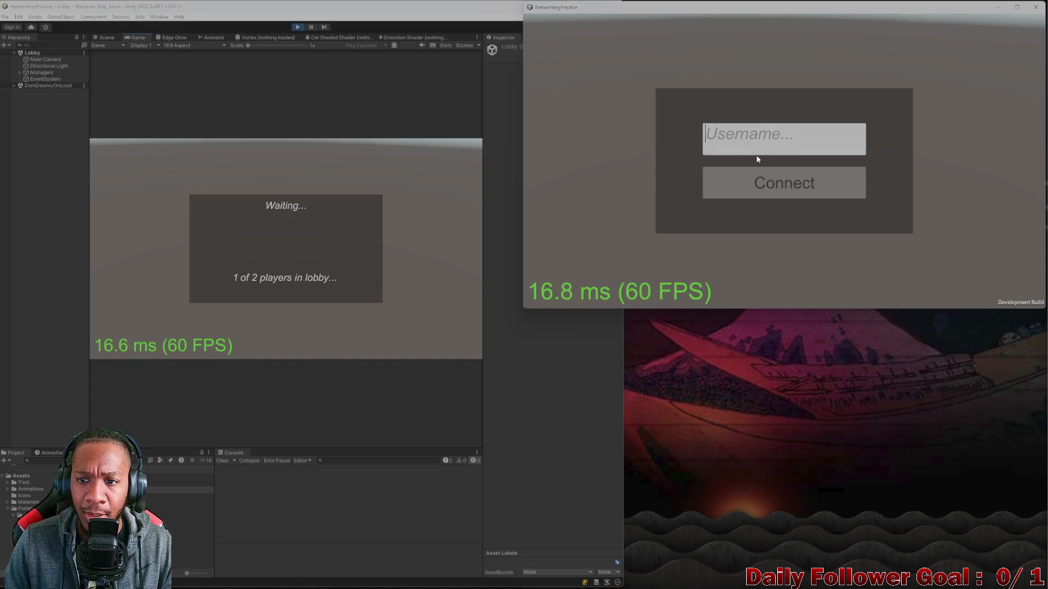
click(755, 180)
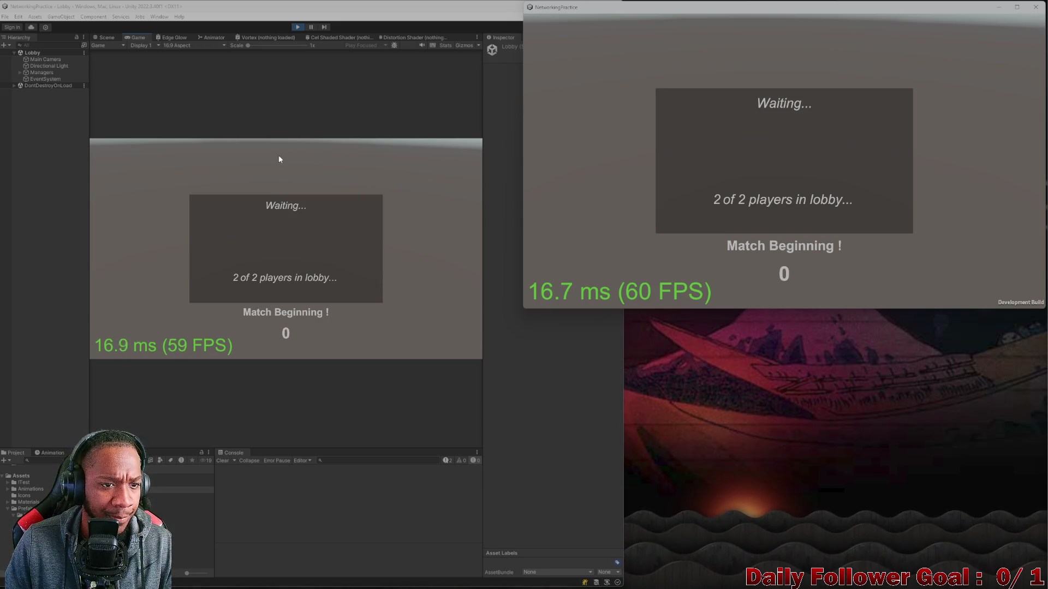
click(225, 141)
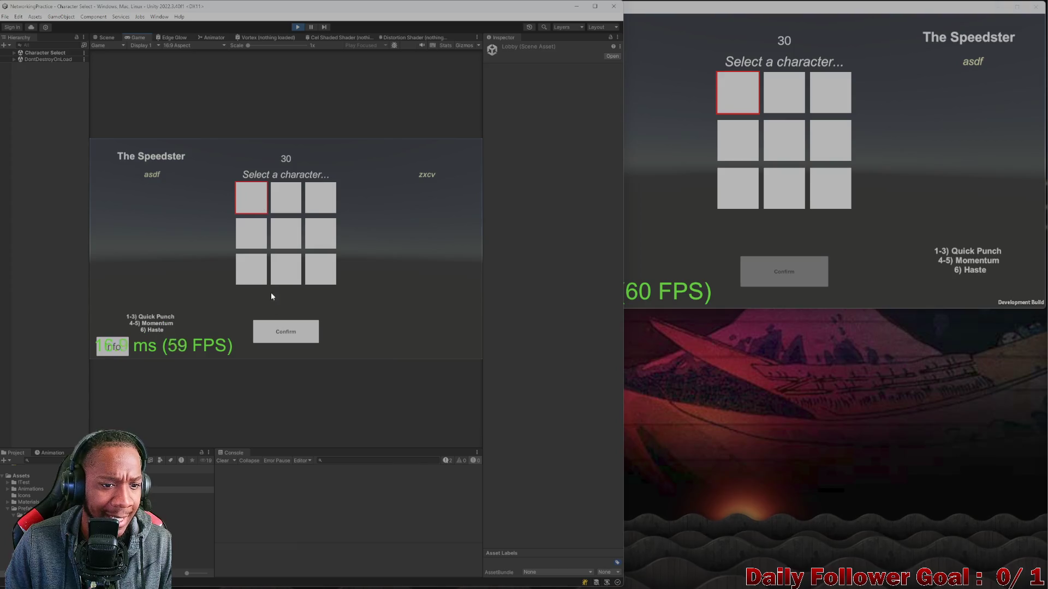
click(283, 335)
click(791, 87)
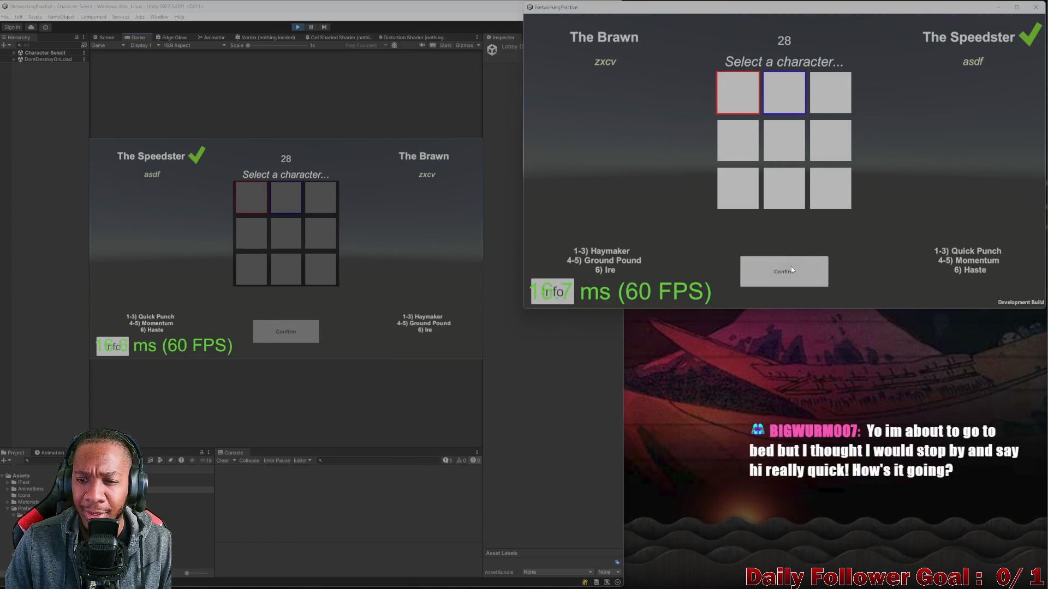
click(783, 265)
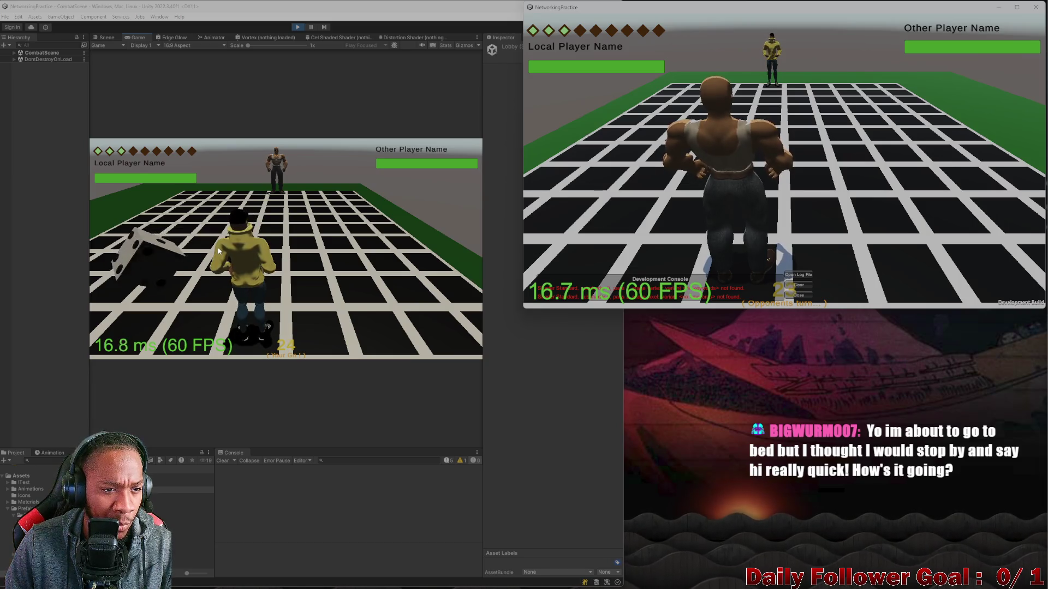
Step: In the Scene view, select Low_Speedster_01 to inspect its After Image settings, then search the Hierarchy for 'ca'
click(105, 37)
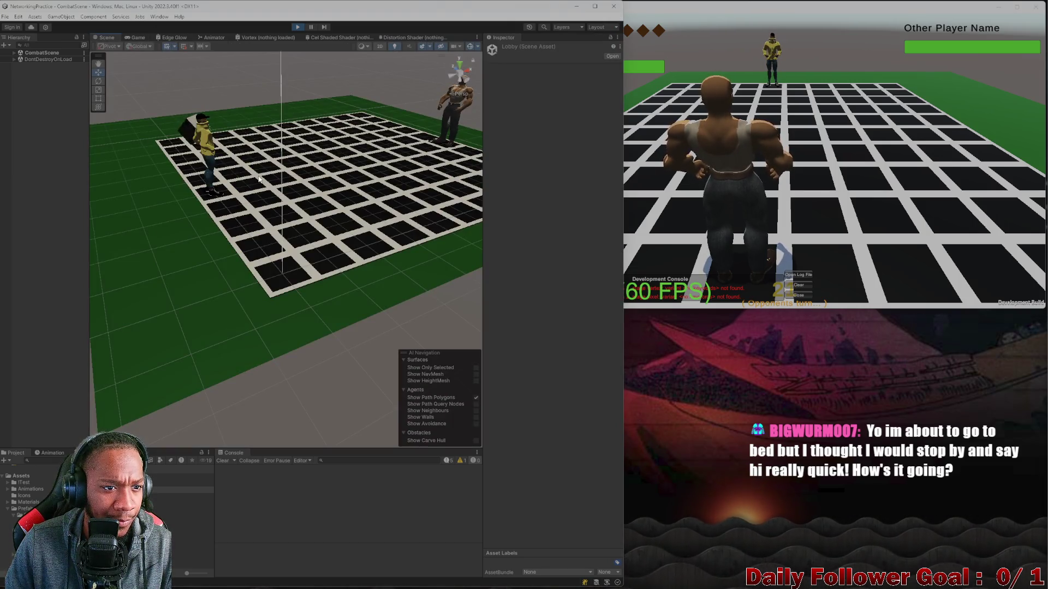
mouse_move(229, 164)
mouse_down()
mouse_move(261, 218)
mouse_move(229, 133)
mouse_up()
scroll(236, 169, down, 5)
scroll(244, 250, up, 5)
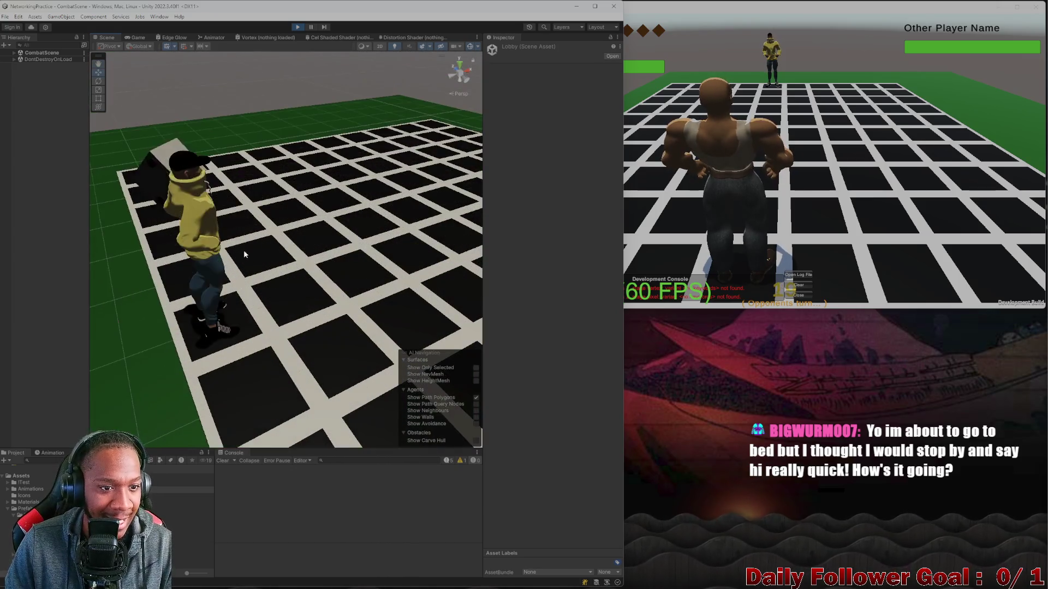
click(193, 232)
scroll(193, 232, down, 5)
scroll(193, 232, up, 3)
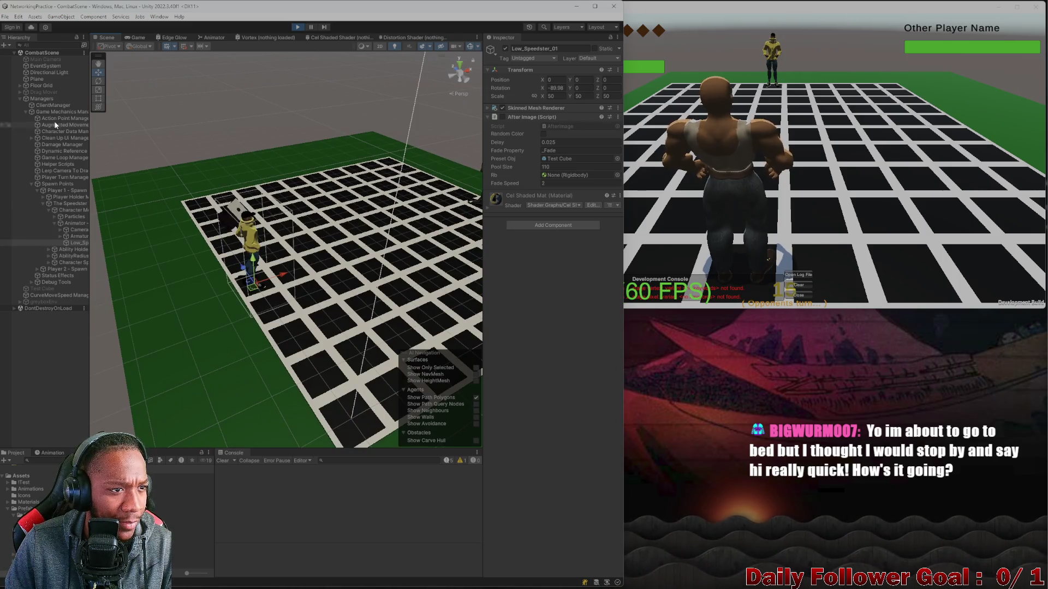
click(42, 45)
text(ca)
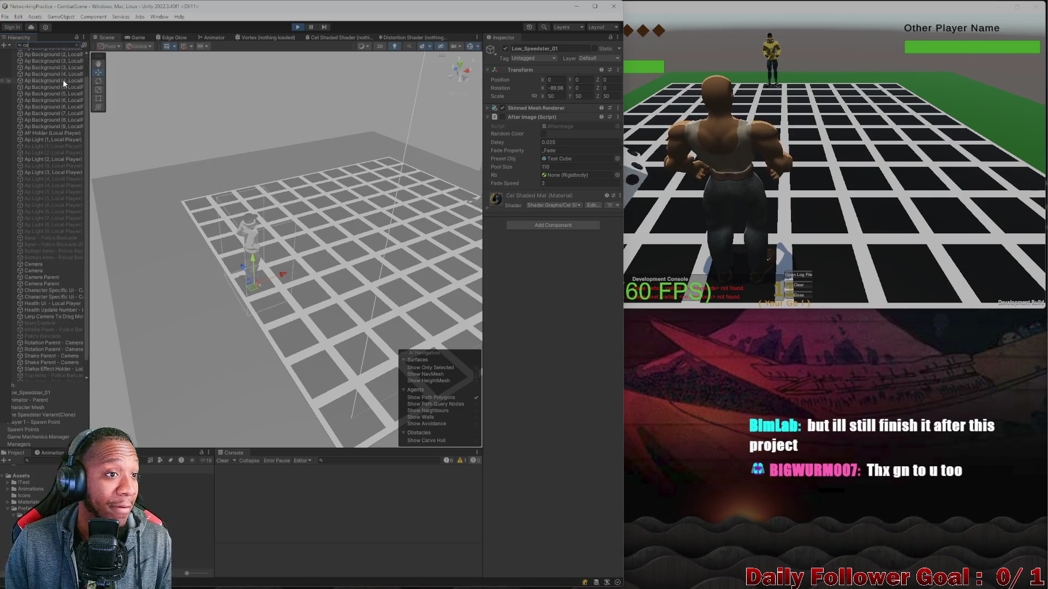
Step: Find the player Camera under Shake Parent and inspect it: position 0.5, 0.5, -2, tilted 30° on X
text(n)
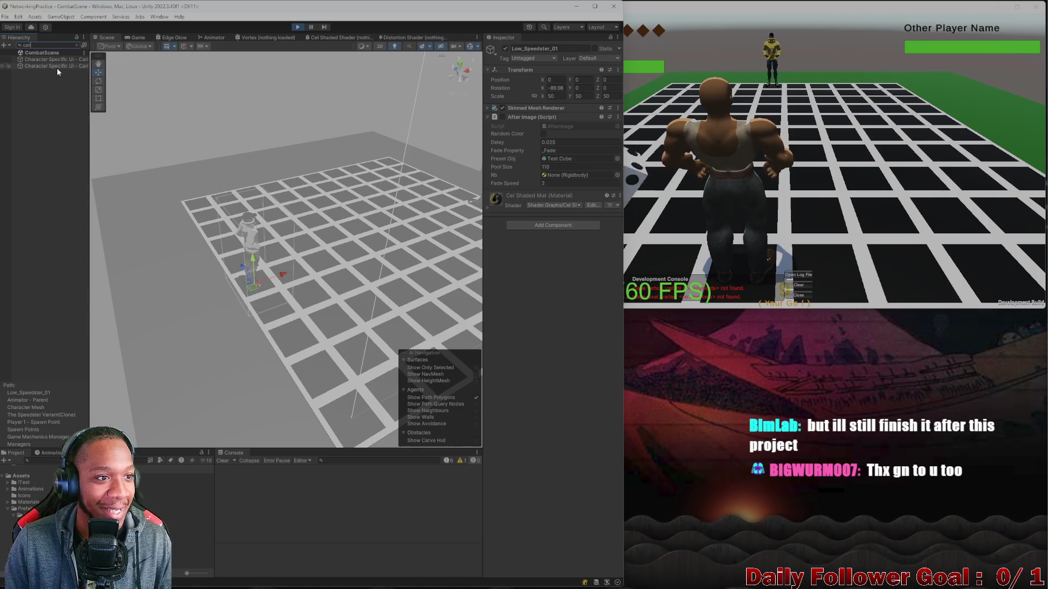
click(59, 59)
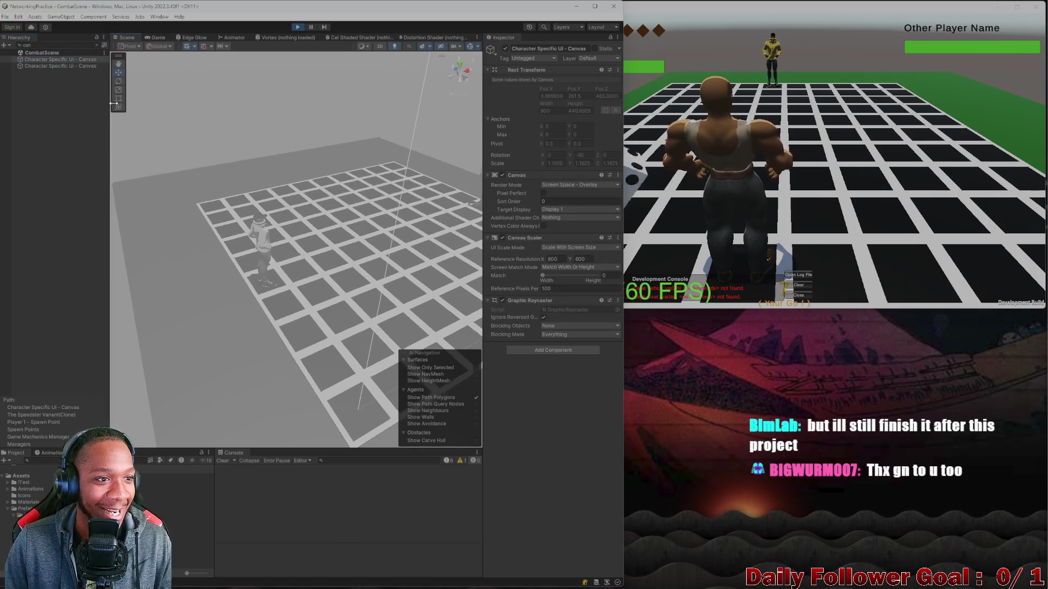
drag(90, 164, 100, 163)
key(BackSpace)
key(BackSpace)
key(BackSpace)
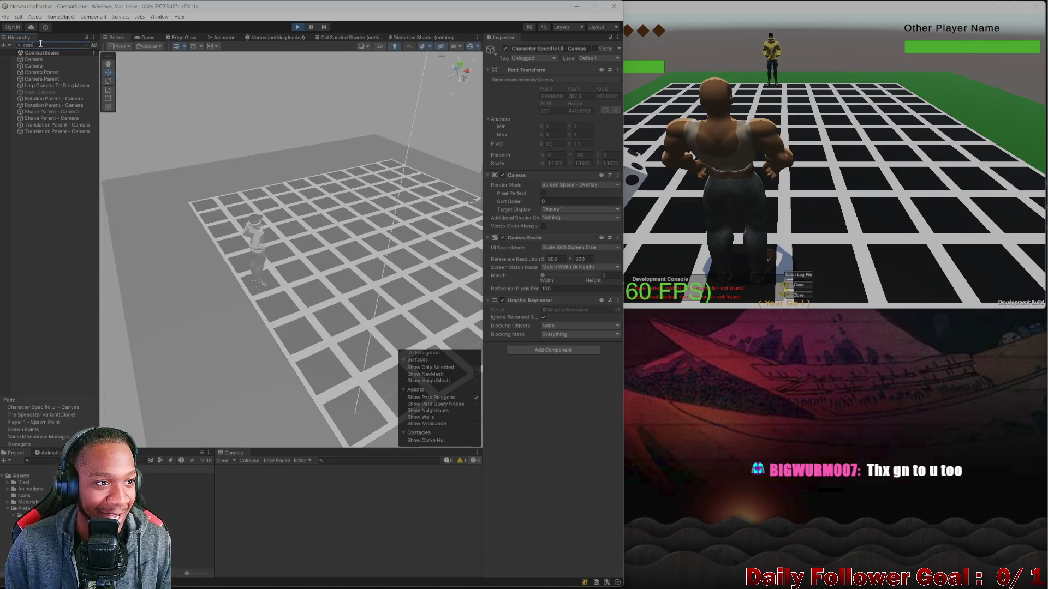
click(37, 59)
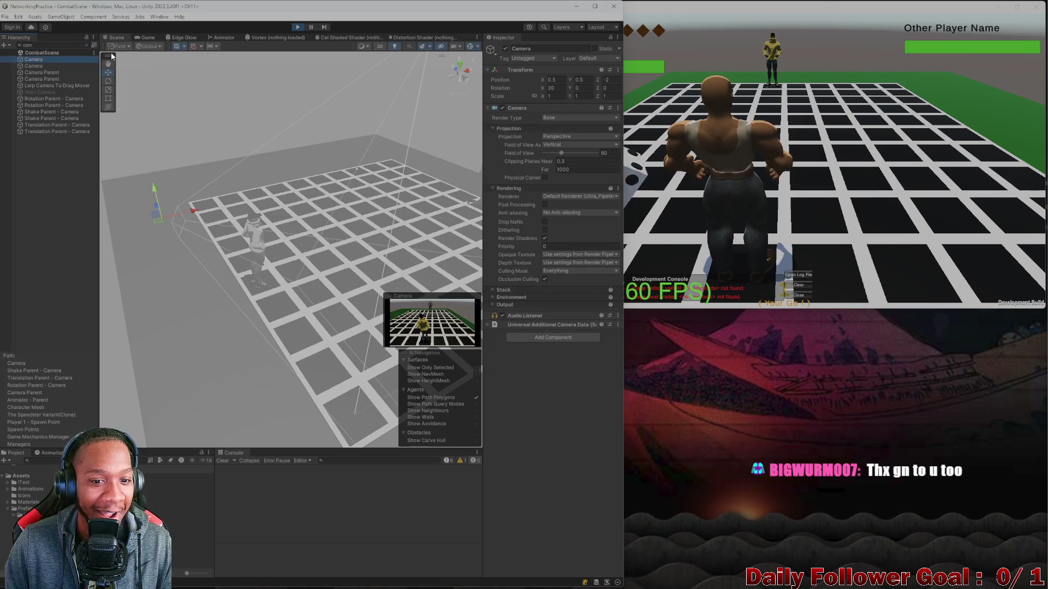
click(86, 45)
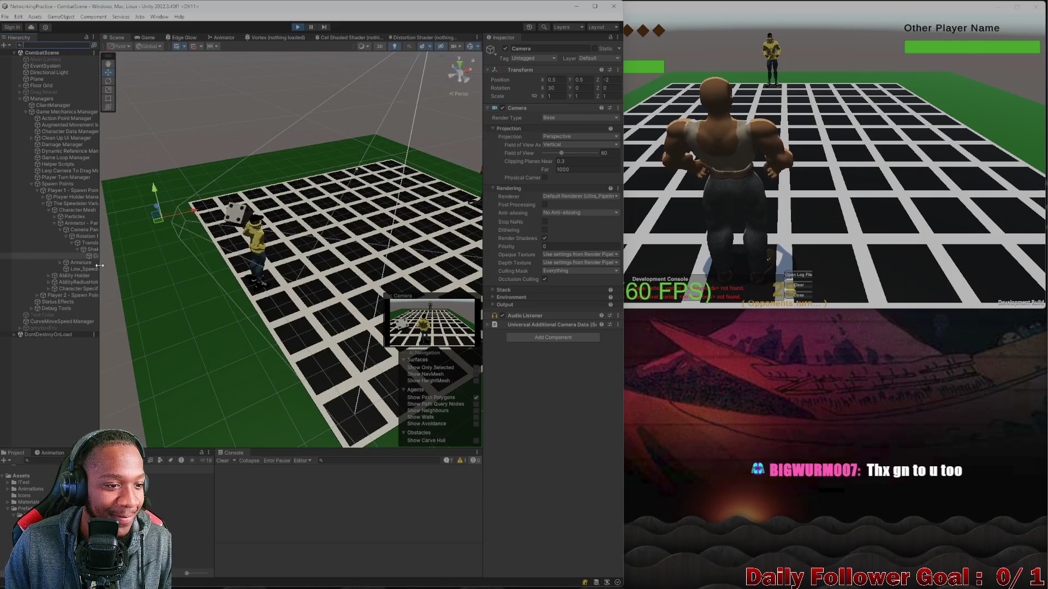
drag(100, 265, 134, 264)
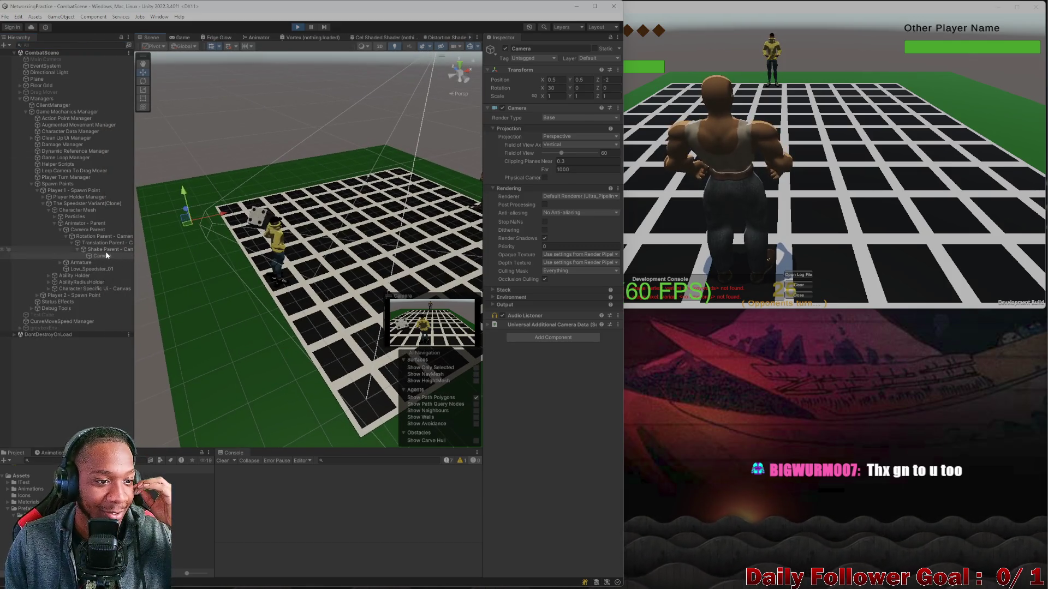
click(106, 251)
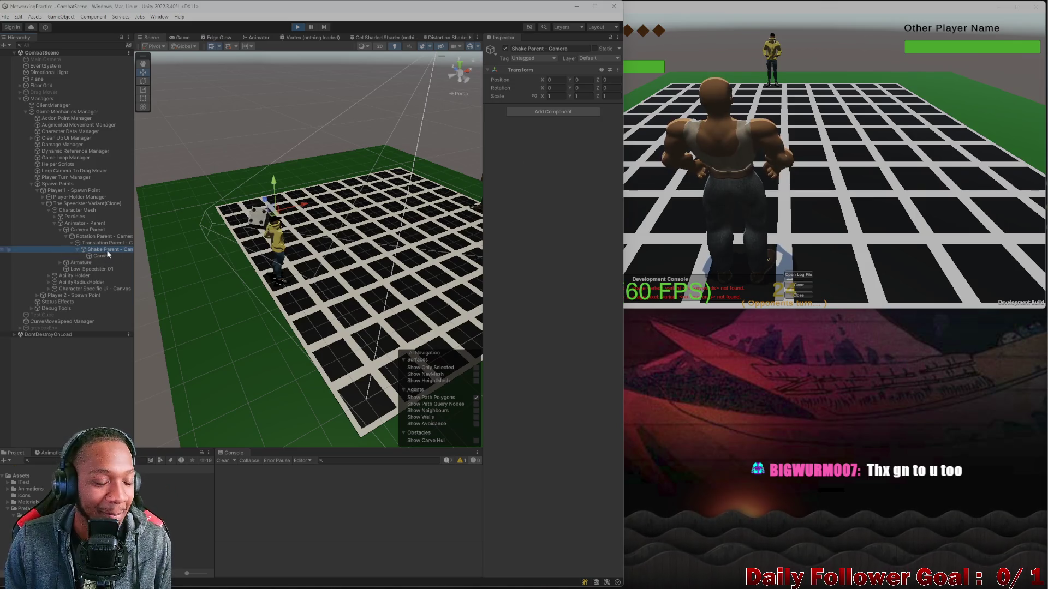
click(103, 257)
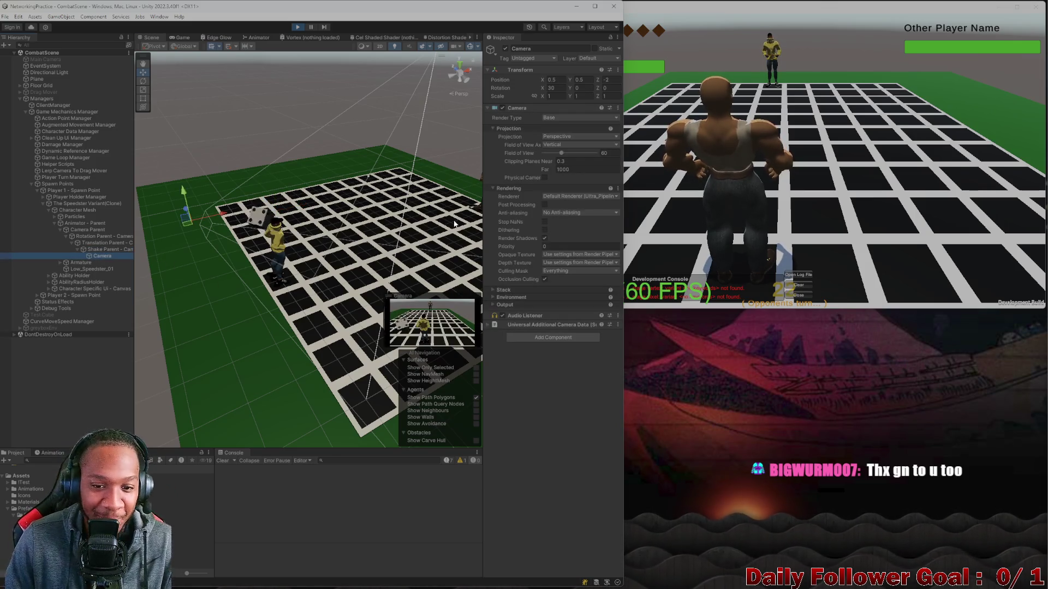
click(486, 323)
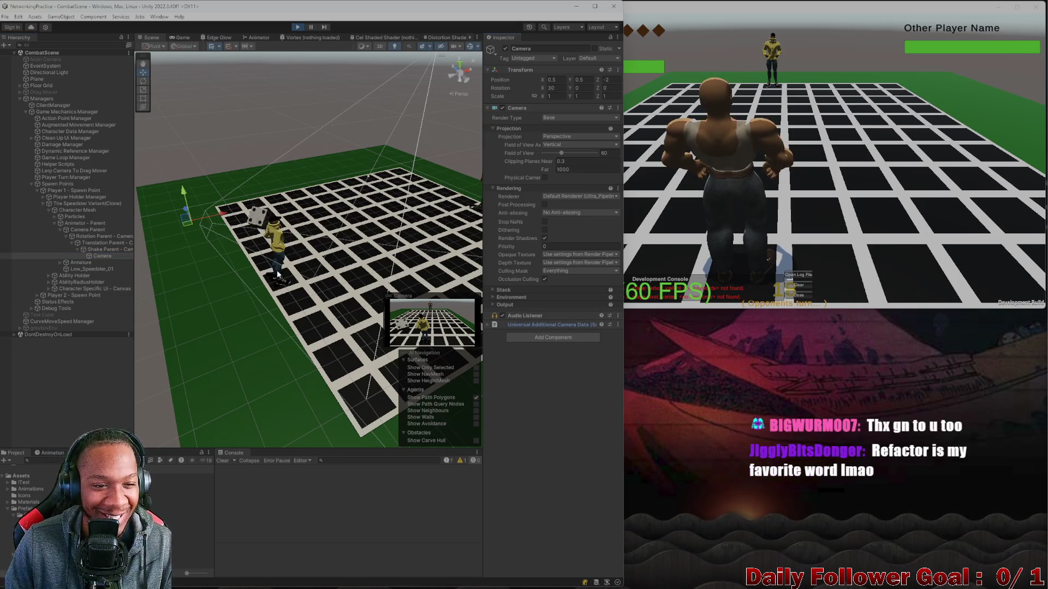
scroll(276, 269, up, 5)
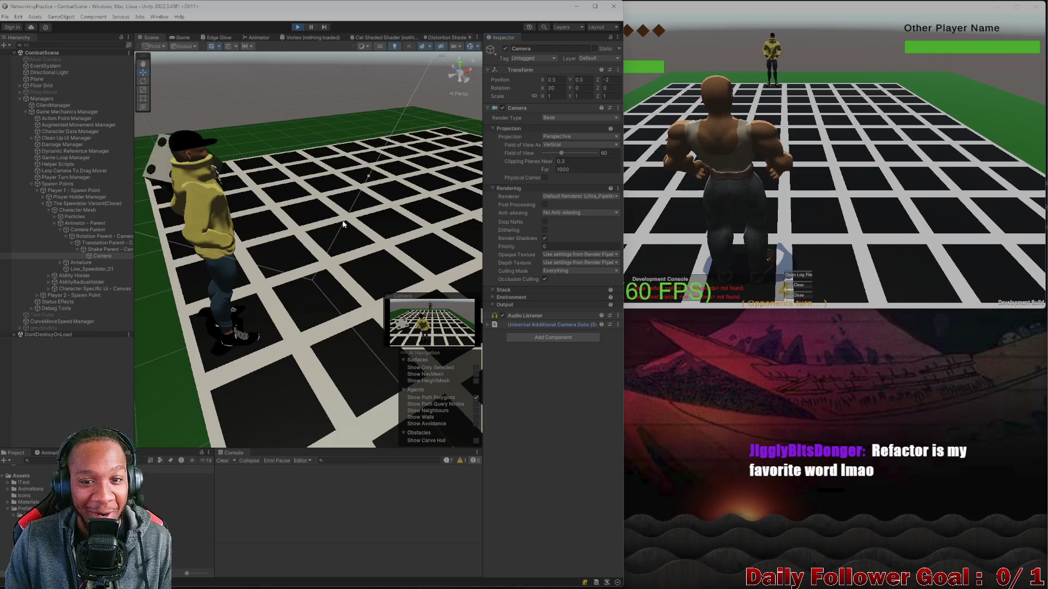
scroll(322, 219, down, 5)
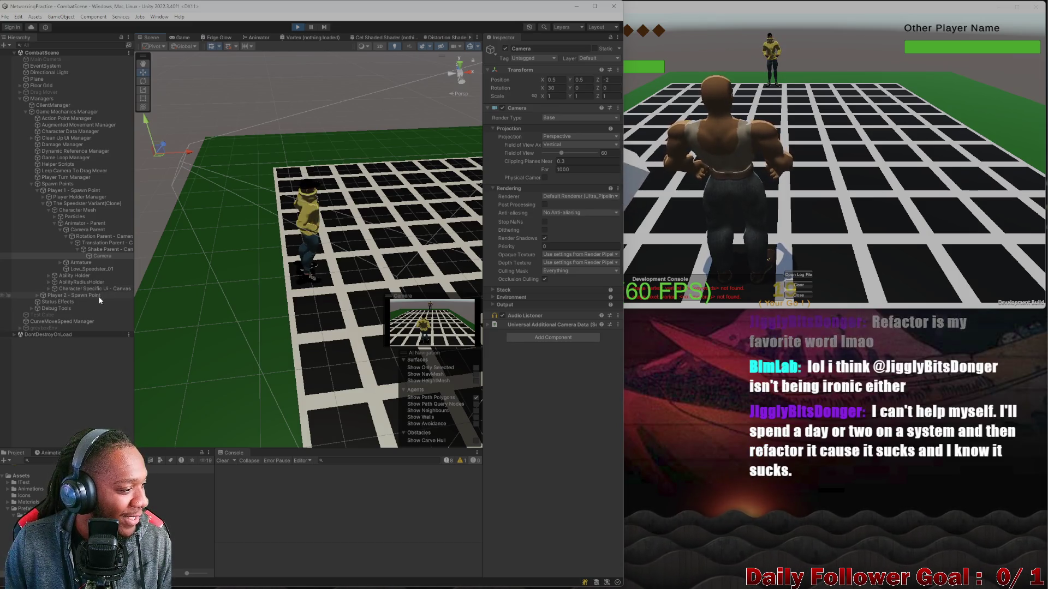
mouse_move(249, 269)
mouse_down()
mouse_move(369, 287)
mouse_move(337, 290)
mouse_up()
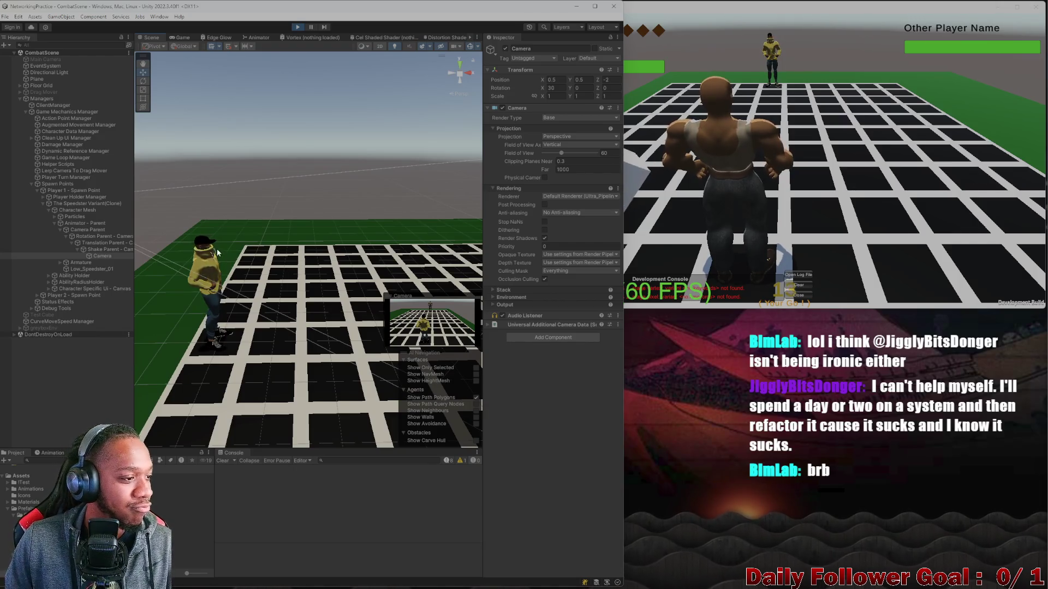
mouse_move(309, 285)
mouse_down()
mouse_move(332, 276)
mouse_move(293, 281)
mouse_up()
scroll(293, 281, up, 5)
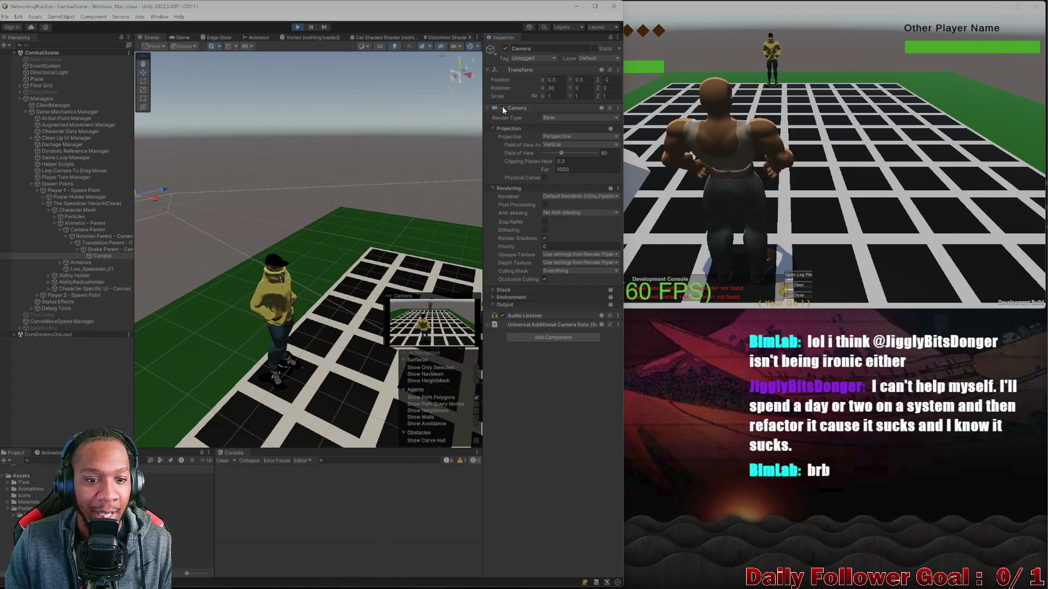
scroll(306, 244, up, 5)
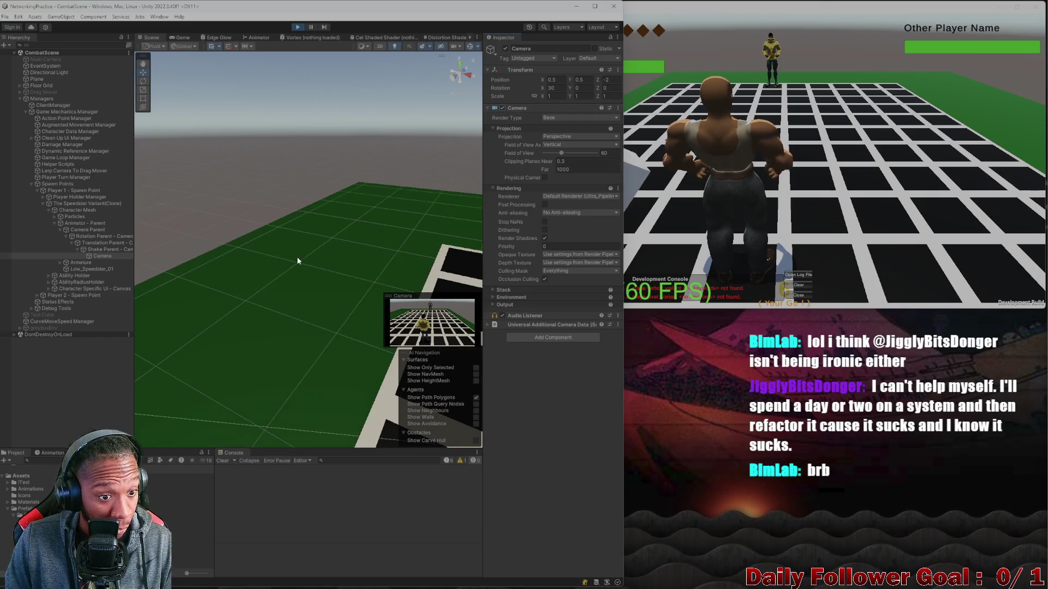
scroll(297, 256, down, 5)
scroll(274, 293, down, 5)
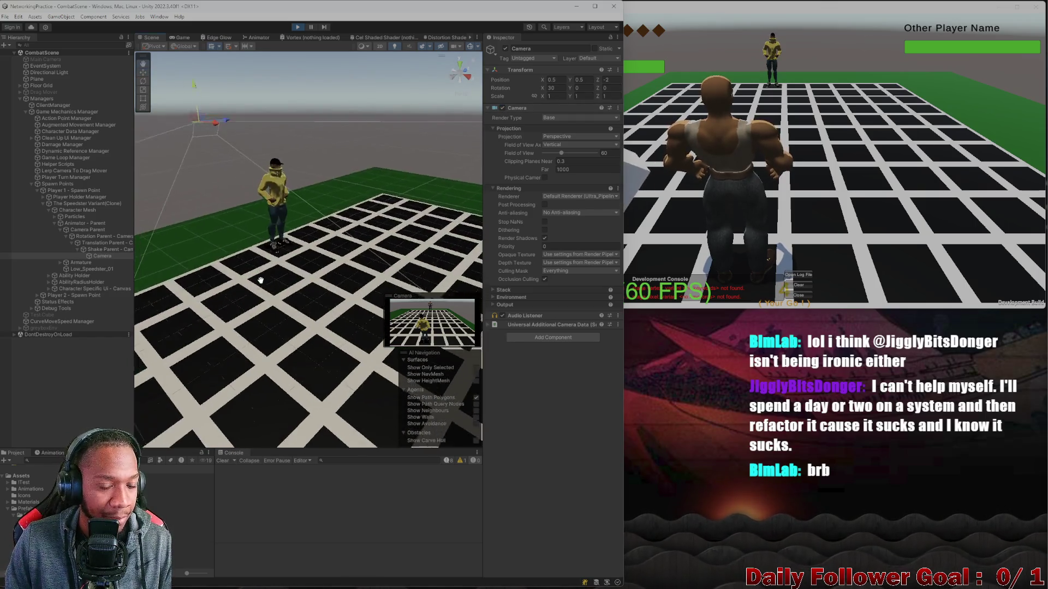
scroll(273, 286, up, 3)
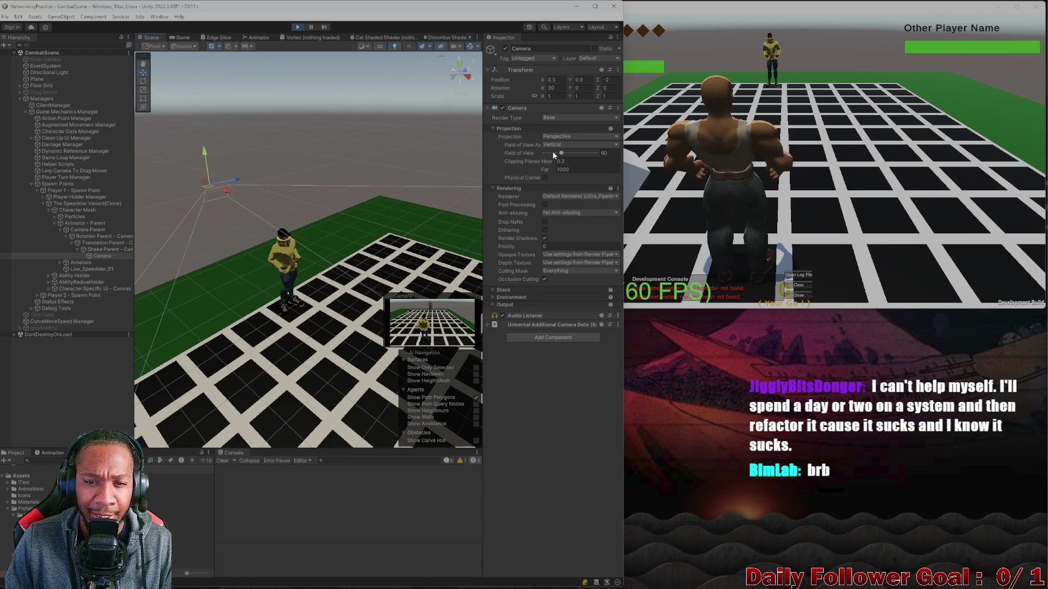
Step: Peek at the camera's Output and Environment foldouts and collapse Rendering, leaving only Projection expanded
click(493, 304)
click(493, 304)
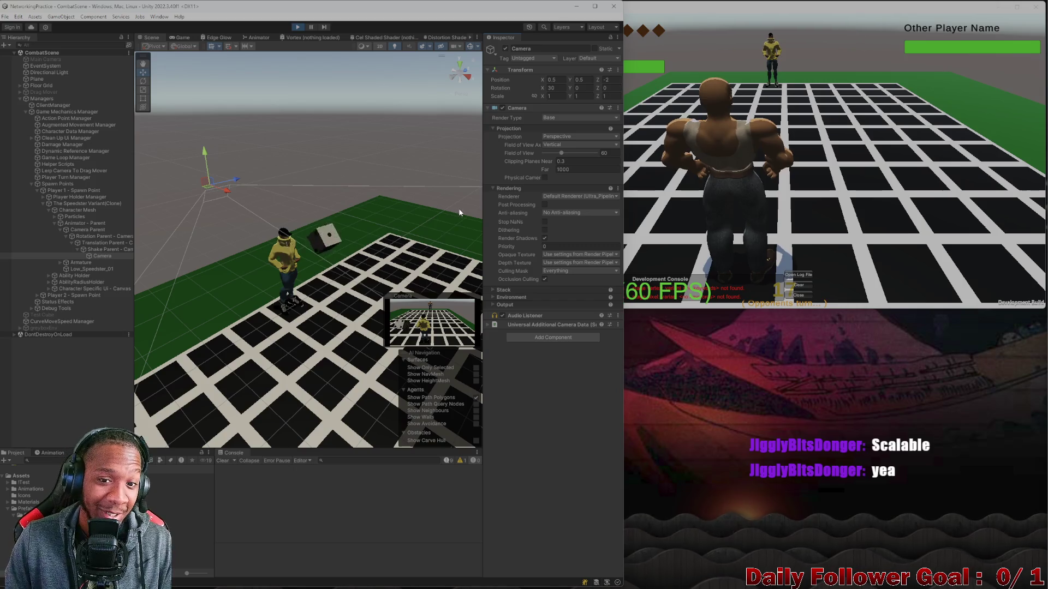
scroll(469, 209, up, 5)
click(492, 188)
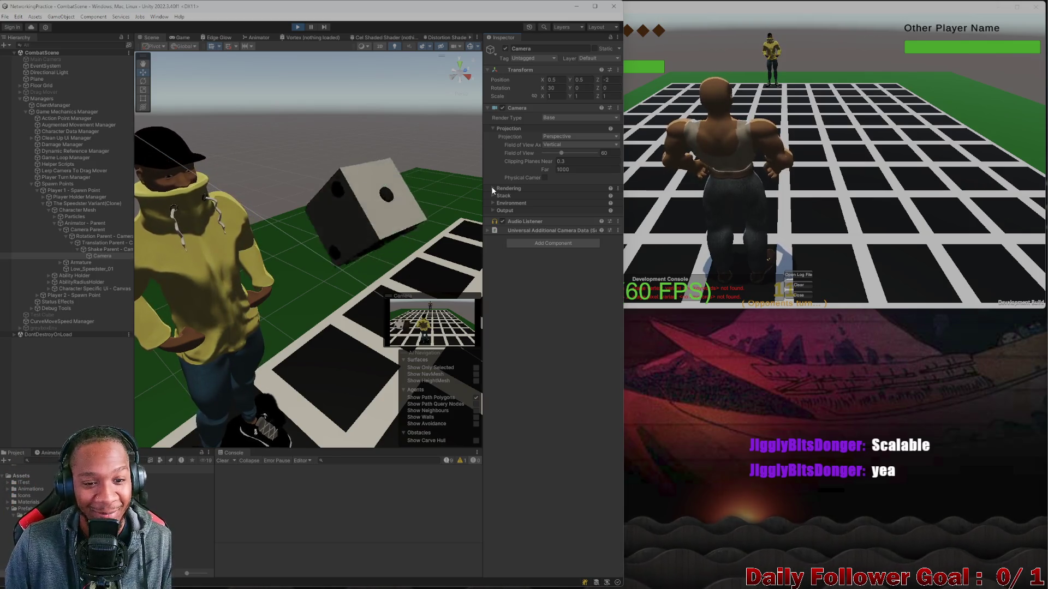
scroll(386, 195, down, 10)
scroll(347, 248, up, 3)
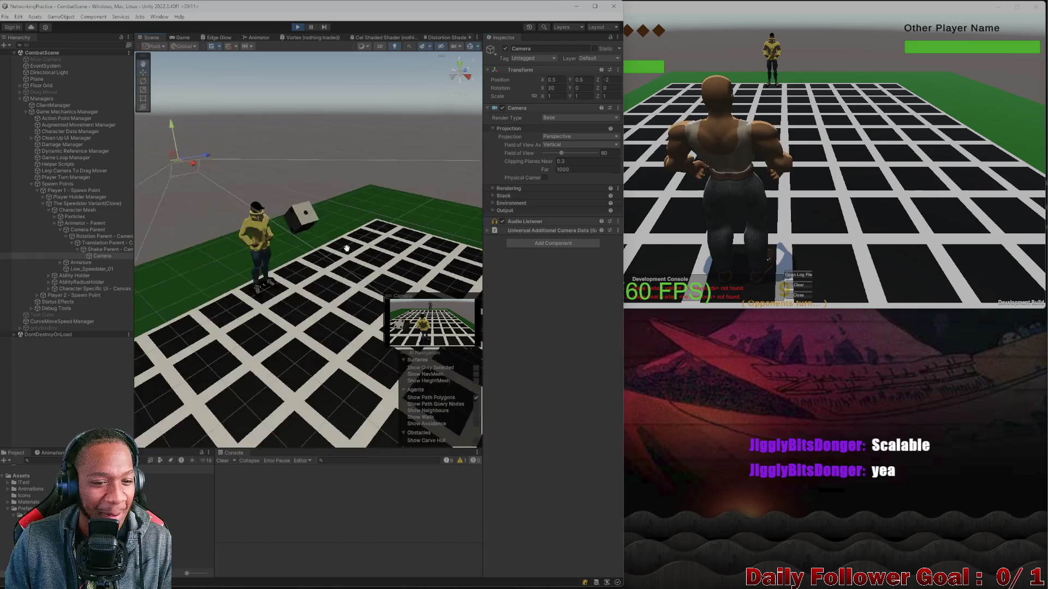
scroll(345, 247, up, 5)
scroll(280, 209, down, 3)
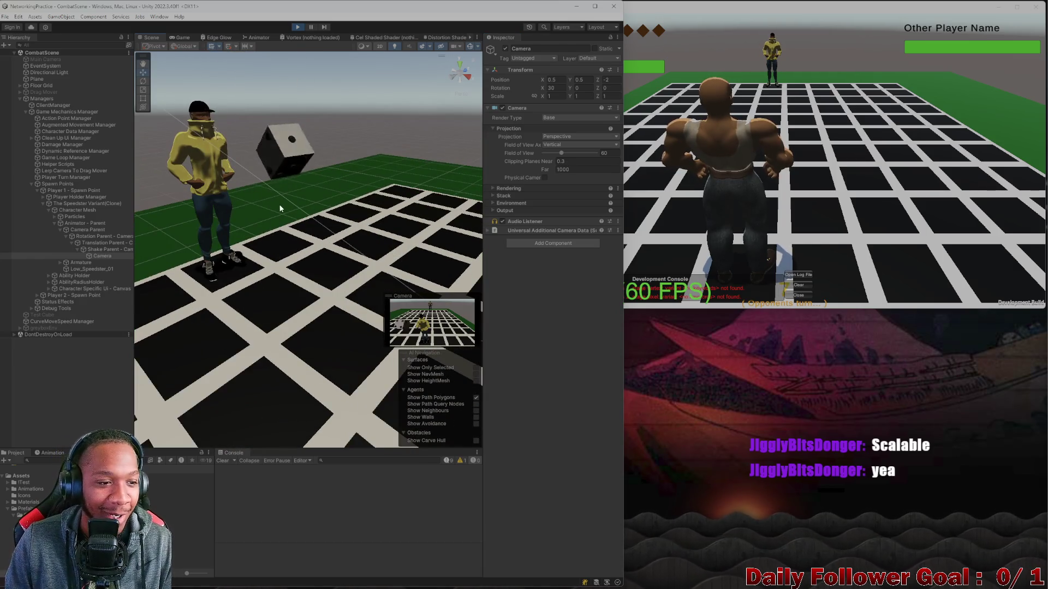
scroll(280, 208, down, 5)
scroll(296, 208, up, 4)
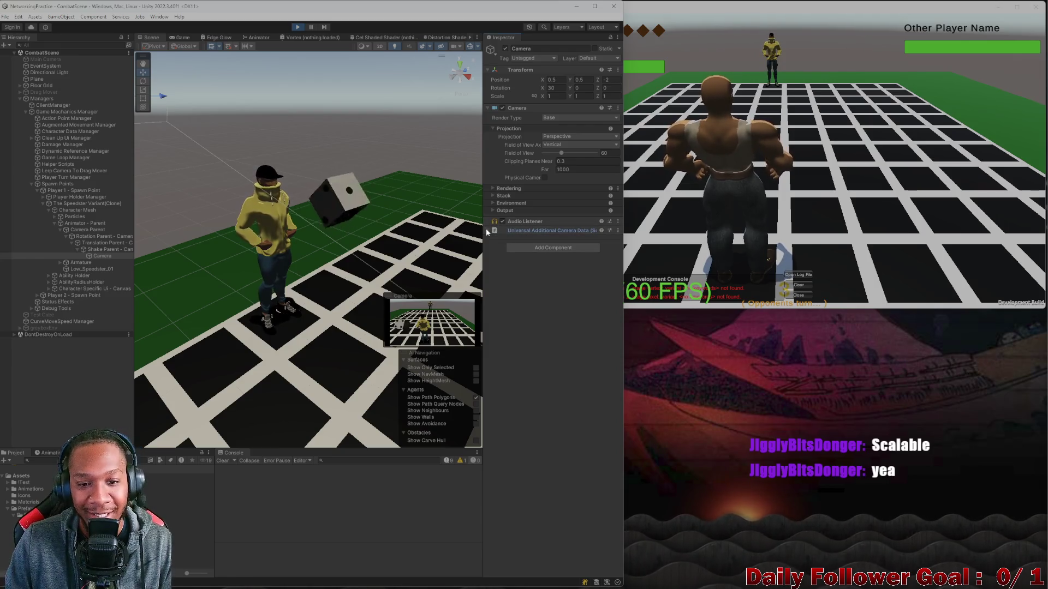
click(492, 204)
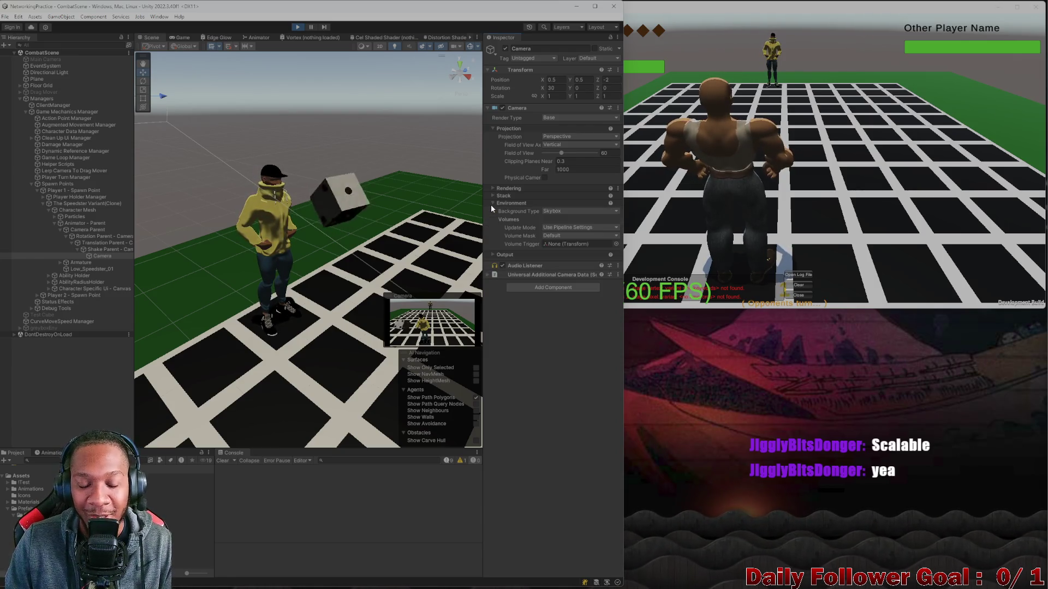
click(491, 204)
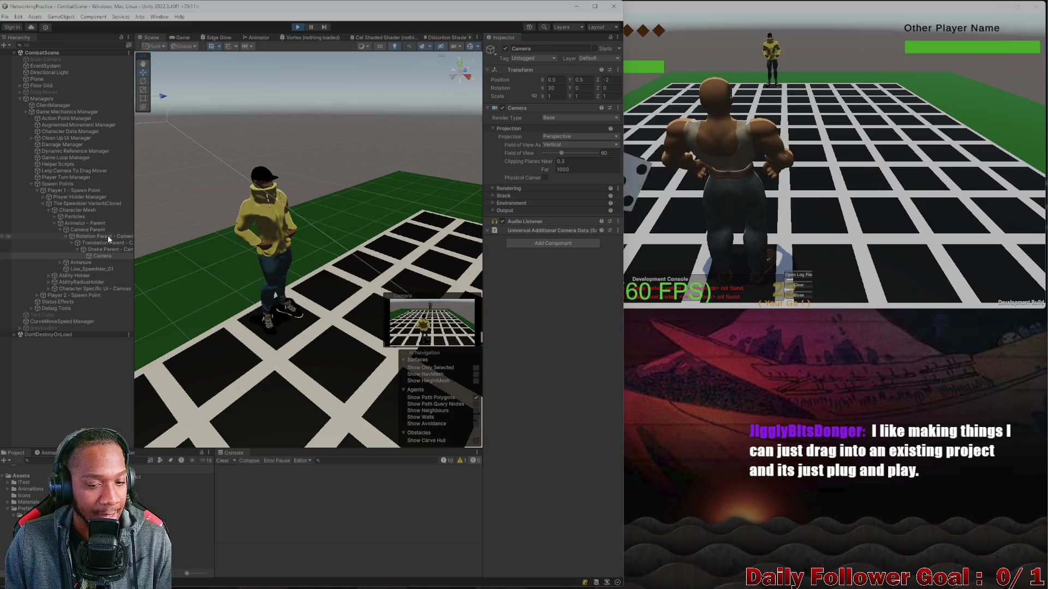
Step: Orbit and zoom the Scene view in close to the character near the floor
drag(174, 234, 464, 211)
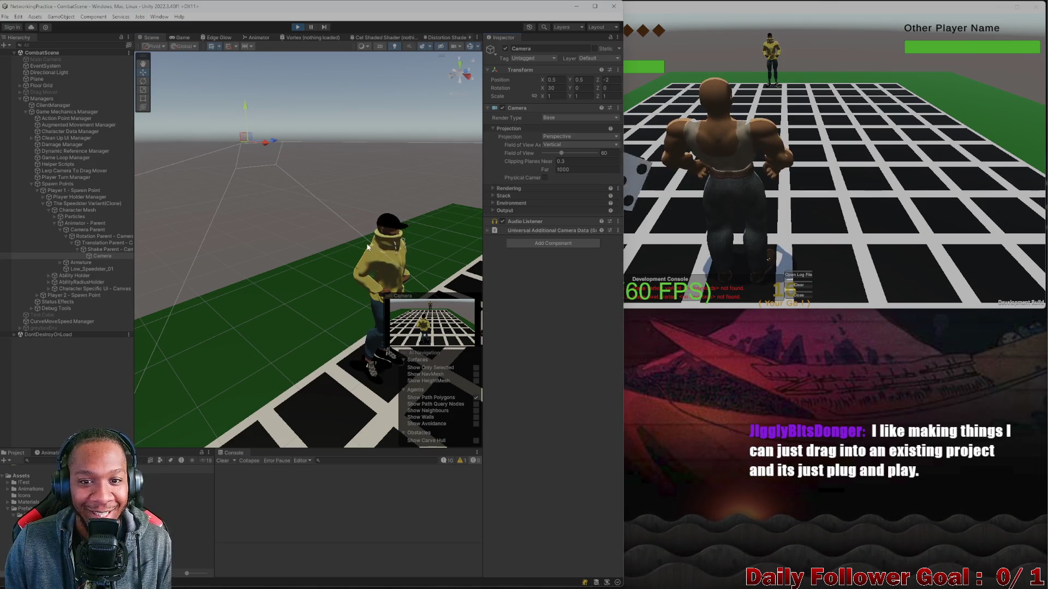
drag(368, 248, 364, 235)
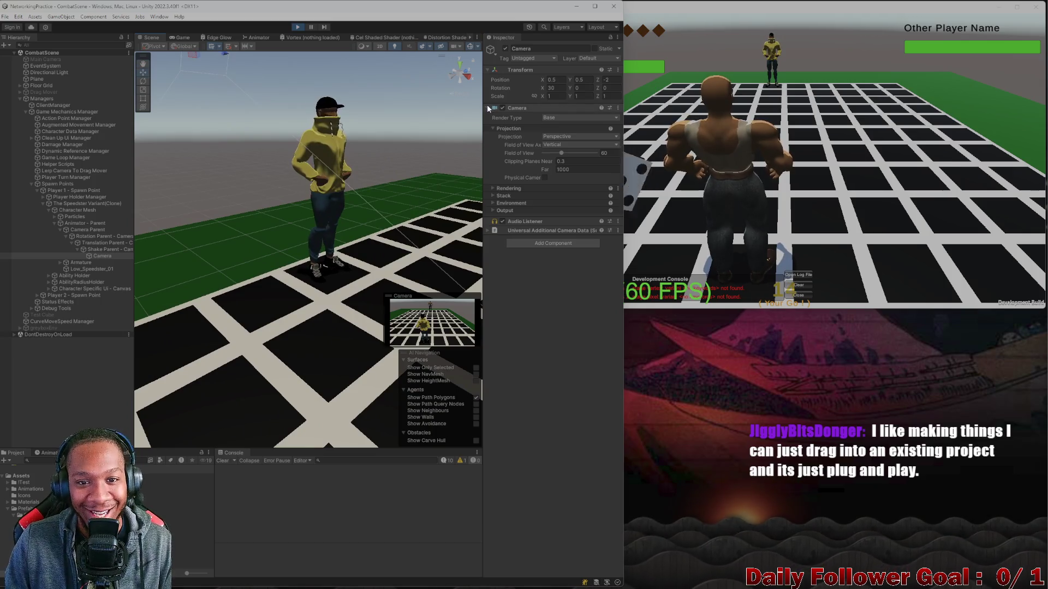
scroll(374, 172, down, 3)
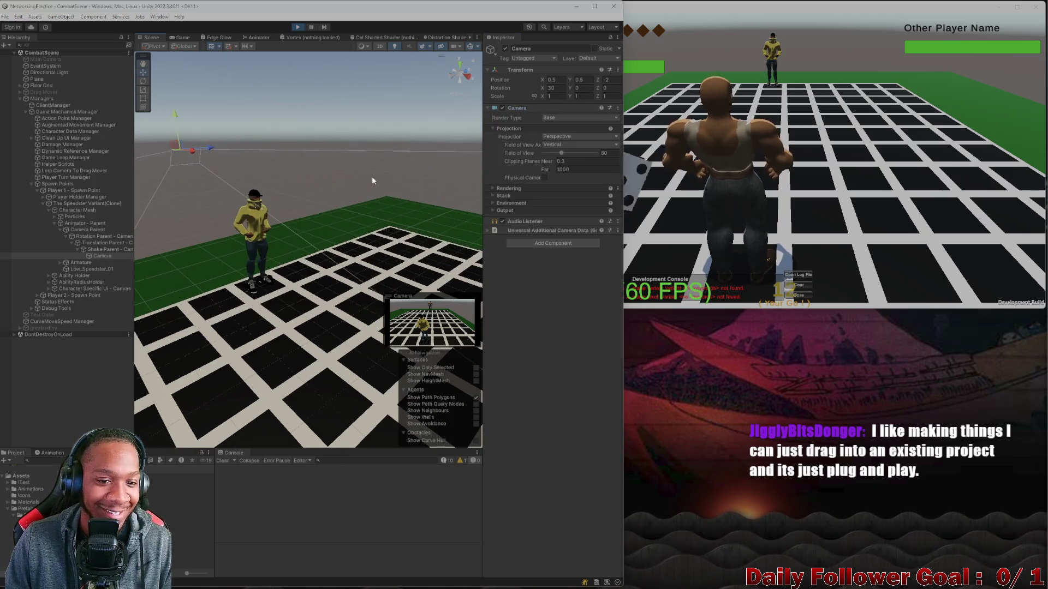
drag(325, 241, 369, 249)
scroll(360, 240, down, 8)
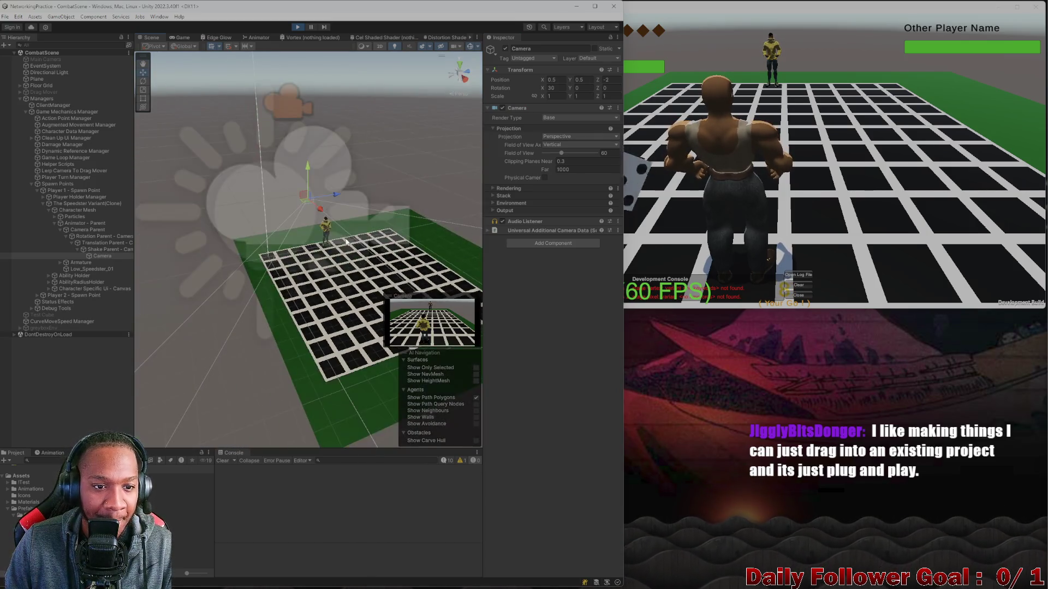
drag(330, 243, 279, 178)
Step: Disable the player camera's Camera component and deactivate the object, checking the Game view result
click(274, 165)
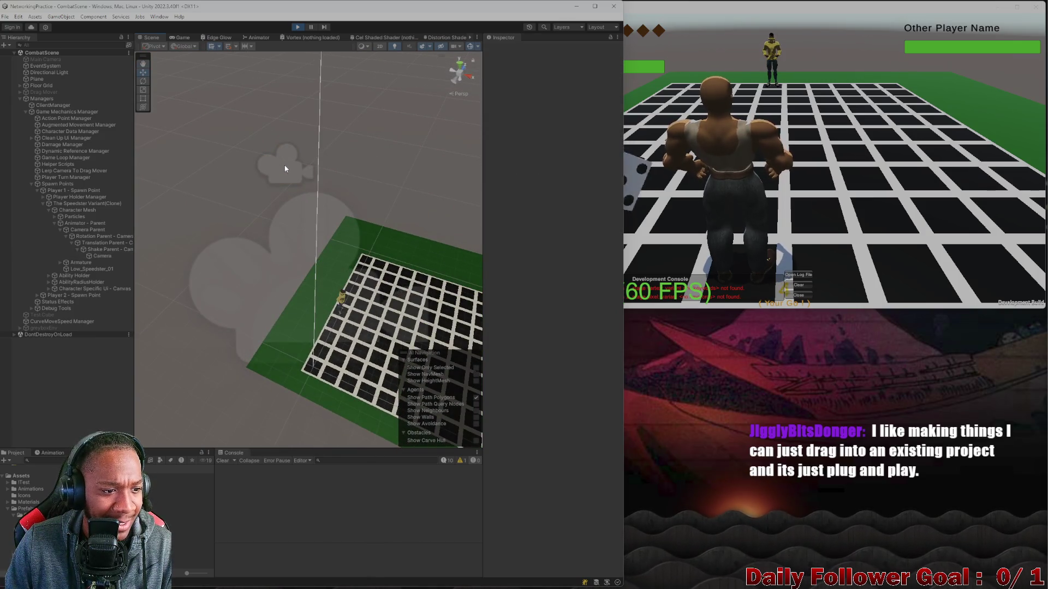
click(296, 173)
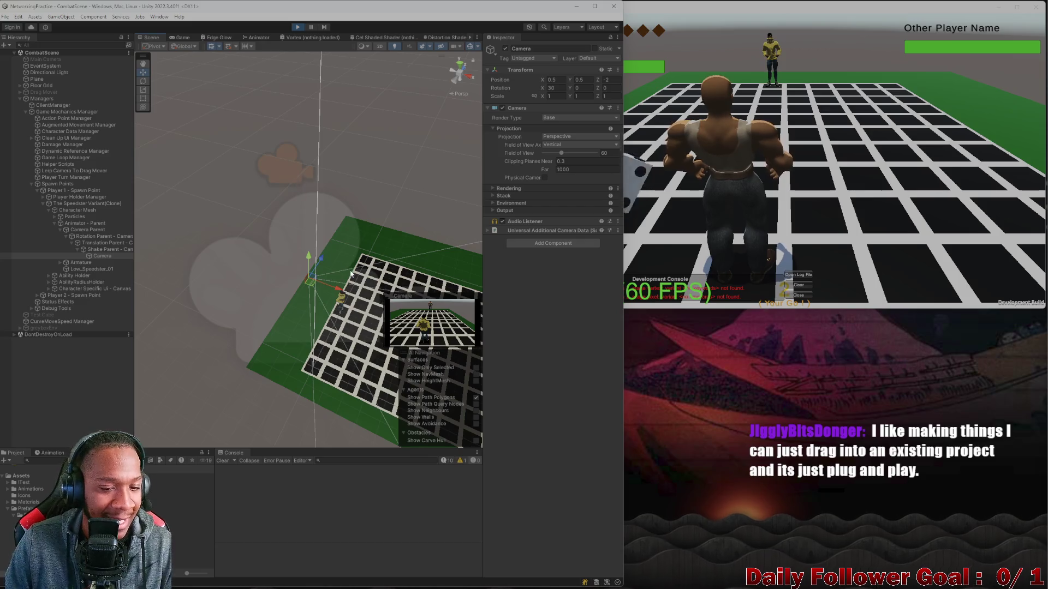
scroll(350, 274, up, 5)
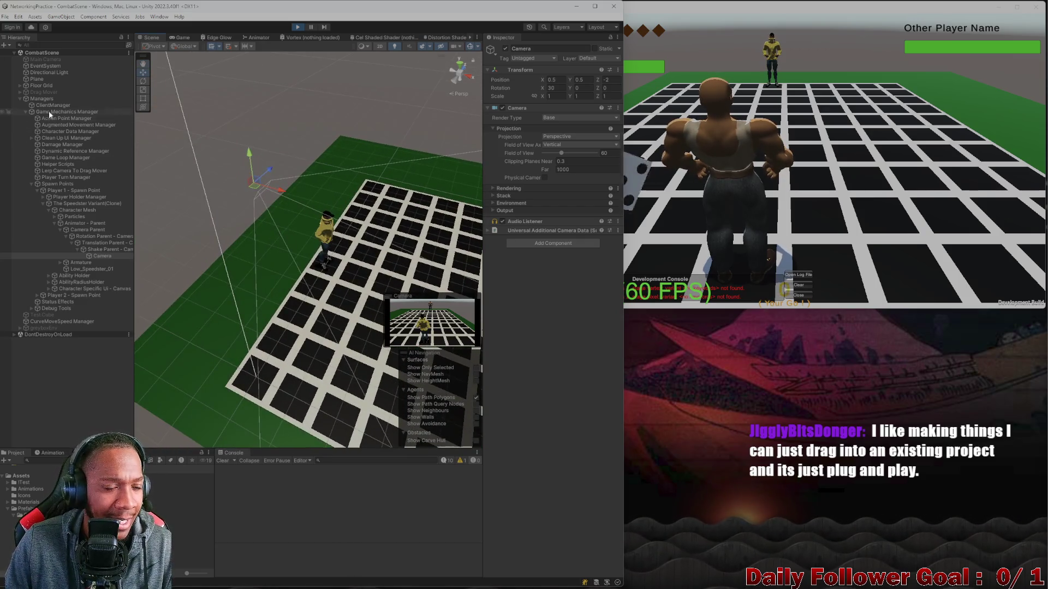
click(503, 108)
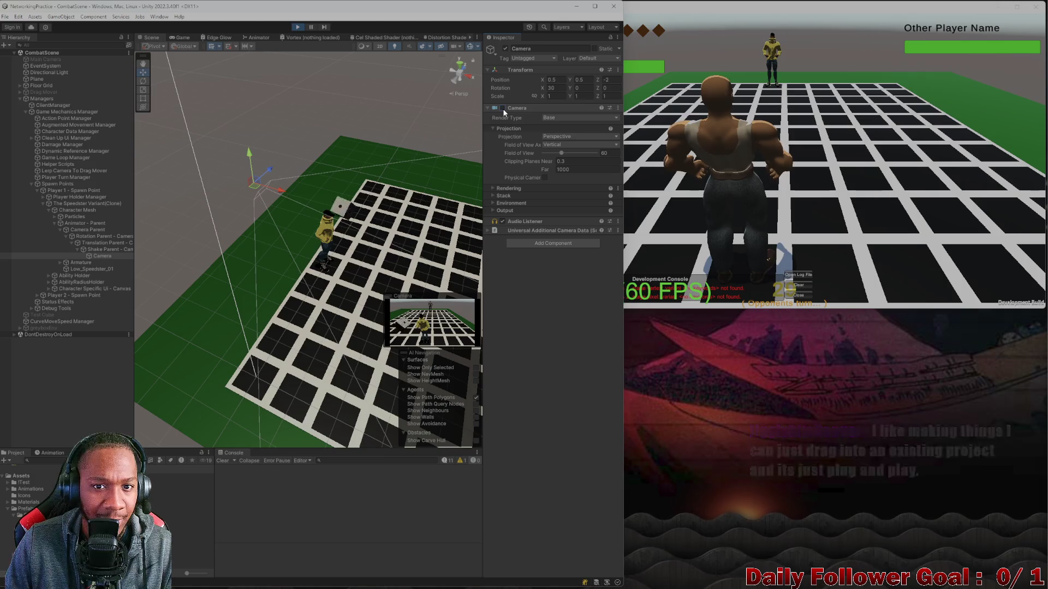
click(505, 49)
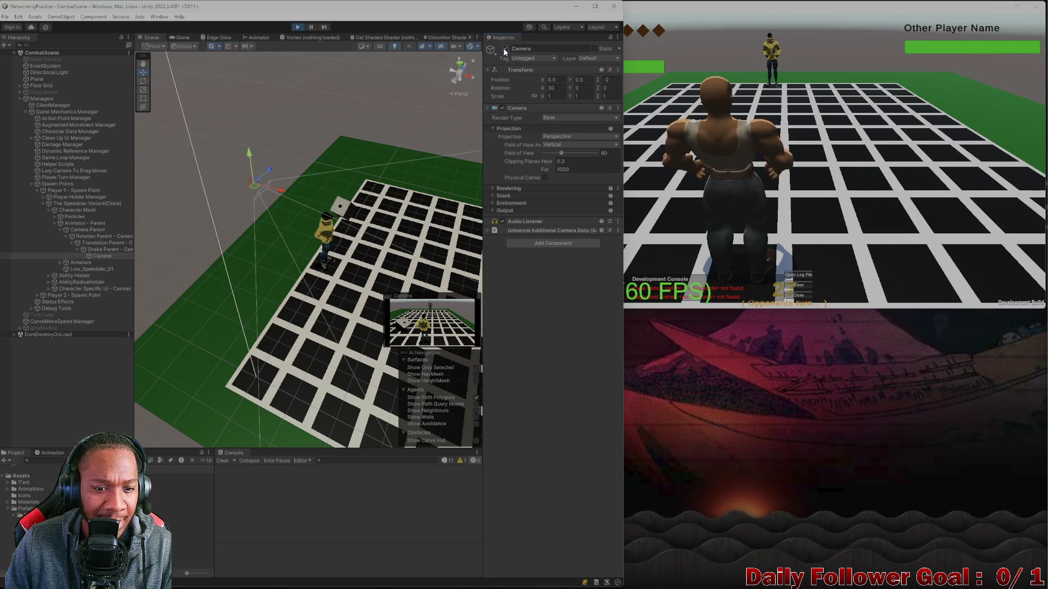
click(181, 38)
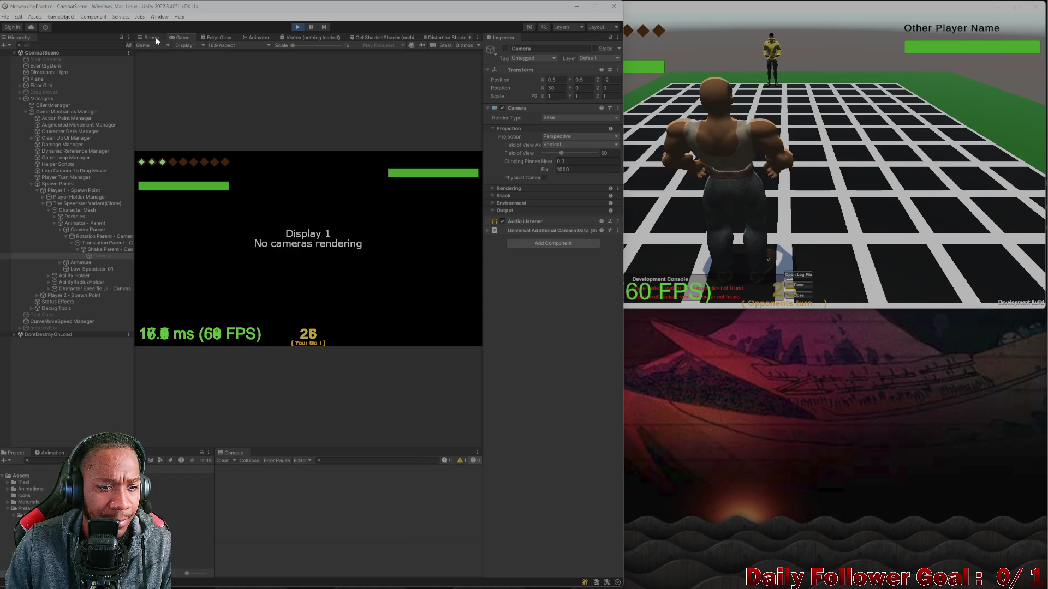
click(152, 37)
Step: Browse the Player 2 Spawn Point and Debug Tools hierarchy, then select the CurveMoveSpeed Manager
mouse_move(310, 265)
mouse_down()
mouse_move(361, 257)
mouse_move(300, 244)
mouse_move(313, 231)
mouse_move(311, 250)
mouse_move(237, 260)
mouse_up()
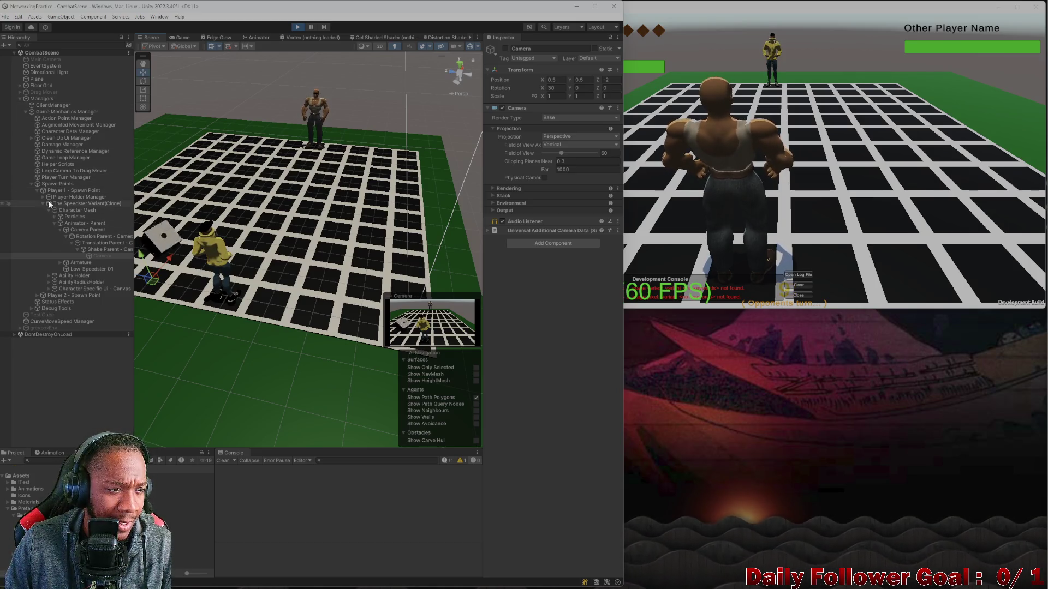
click(35, 189)
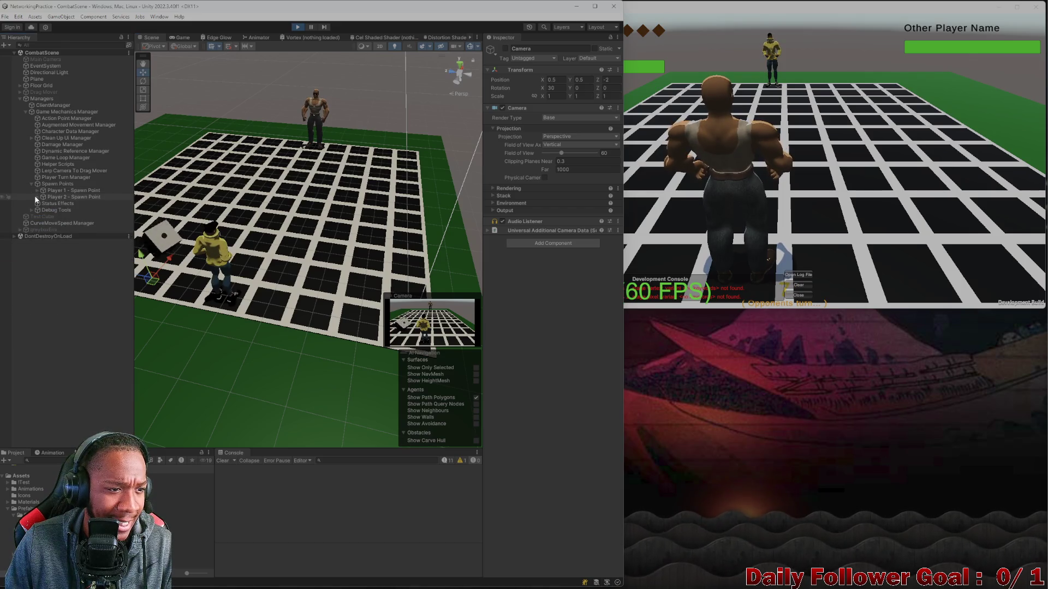
click(37, 197)
click(35, 198)
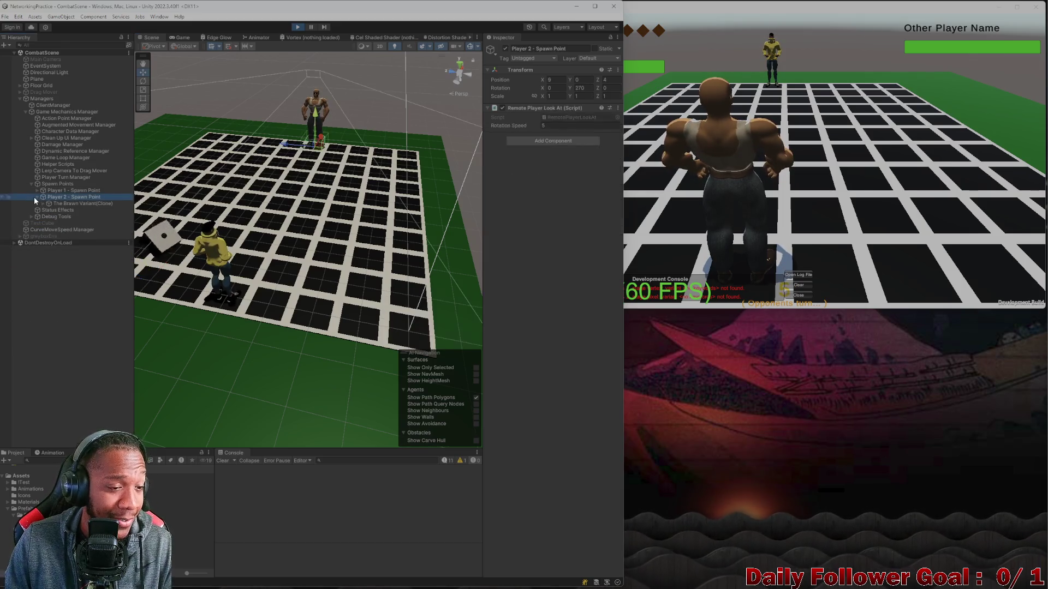
click(35, 197)
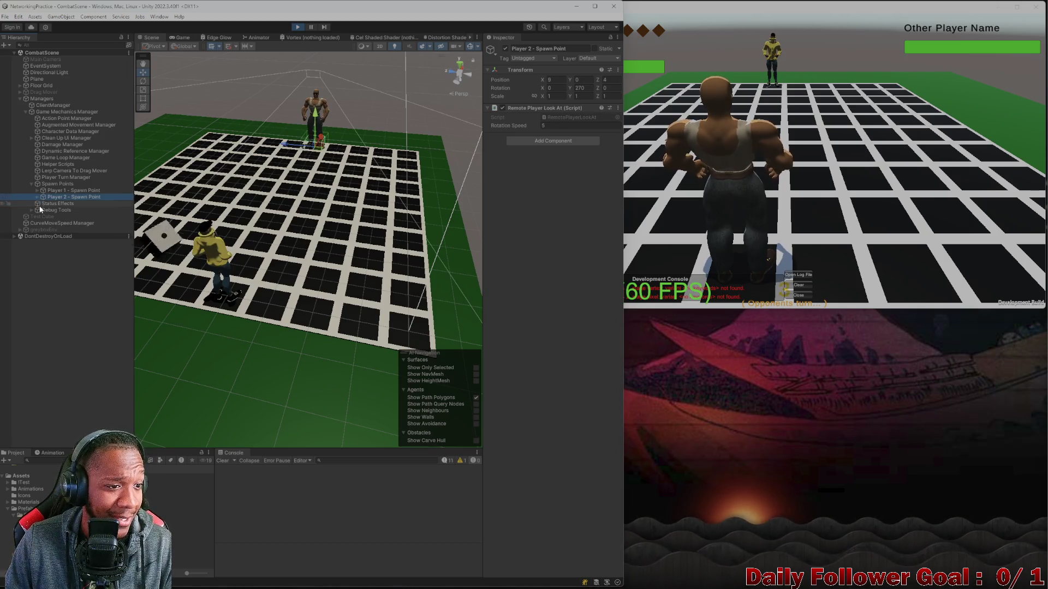
click(29, 208)
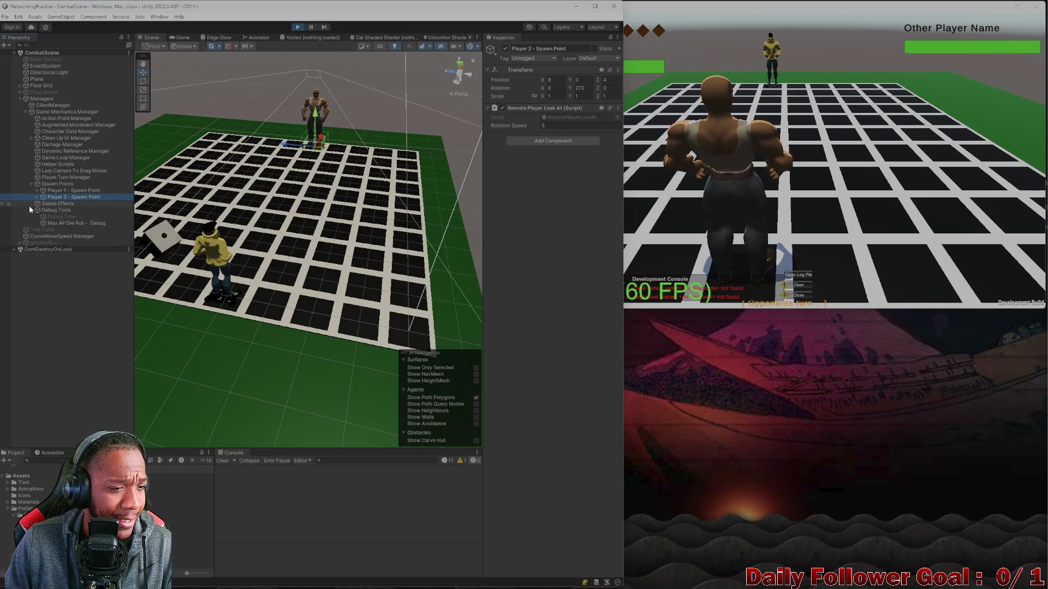
click(30, 210)
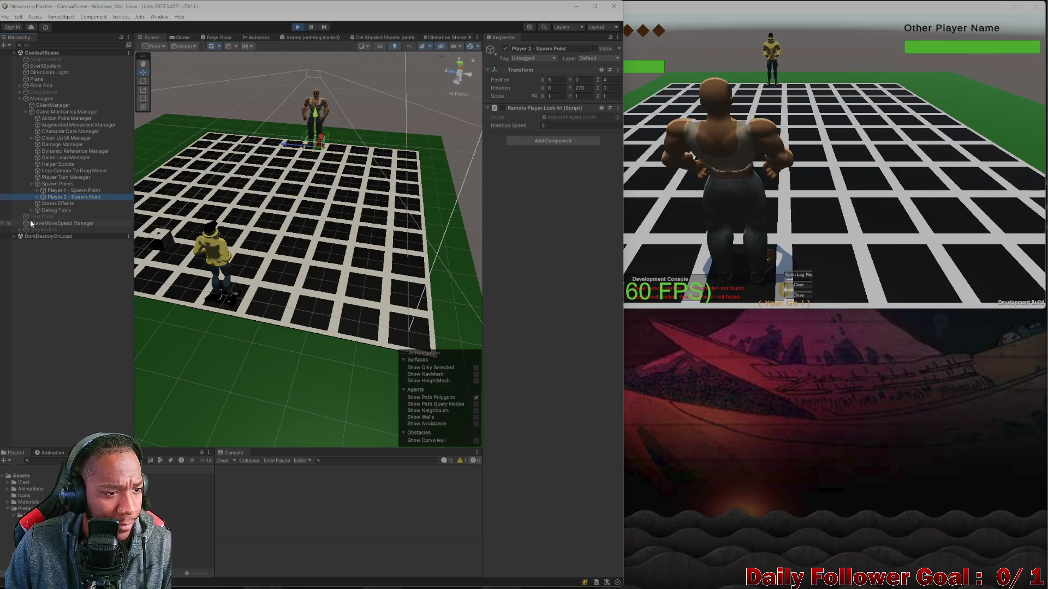
click(31, 223)
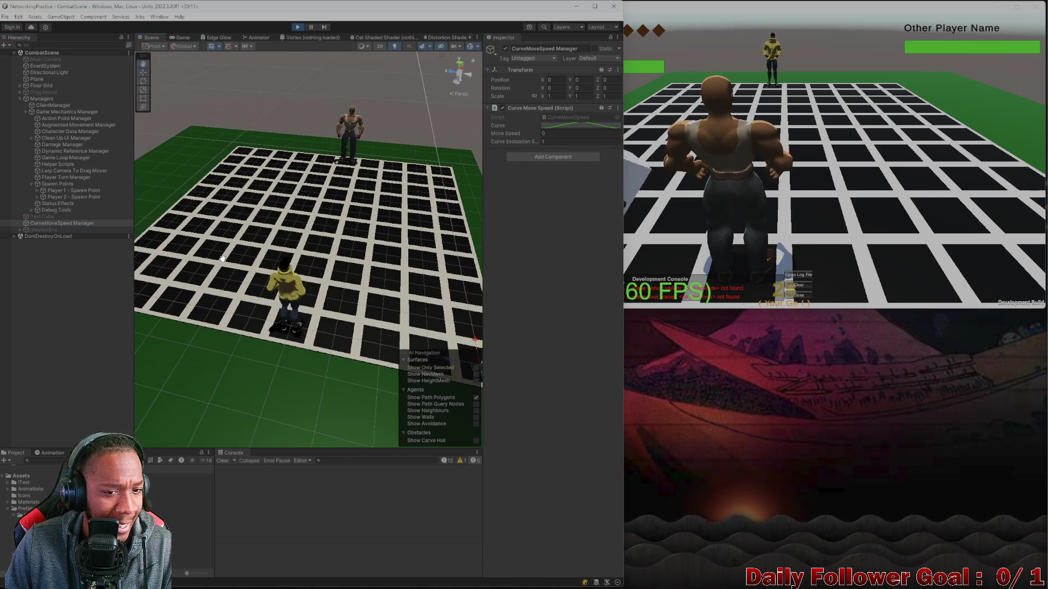
Step: Compare the Game and Scene views, then select the Cube under grid point (3.00, 1.00)
click(182, 38)
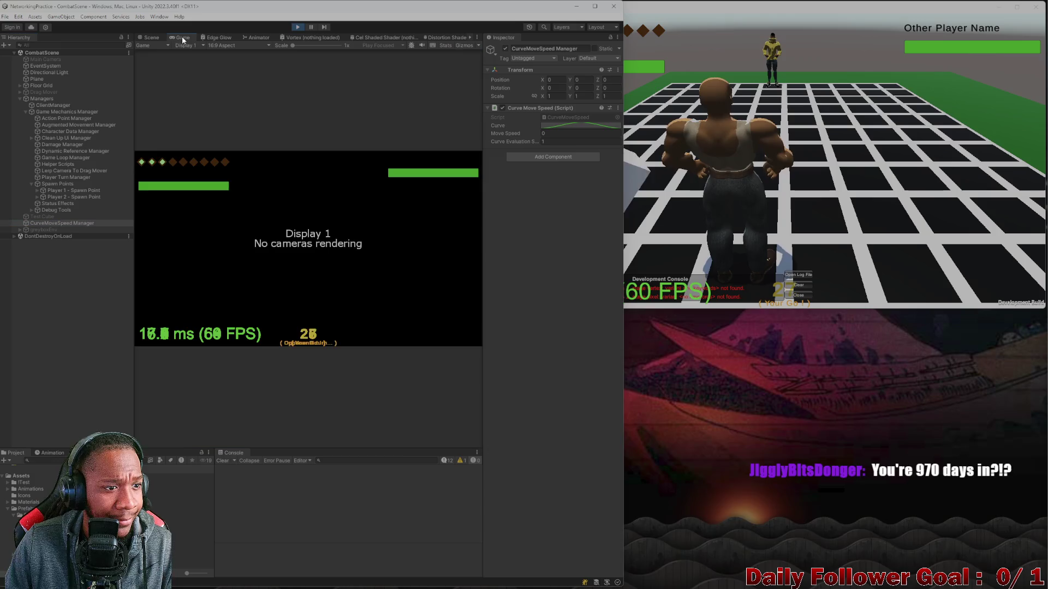
click(148, 38)
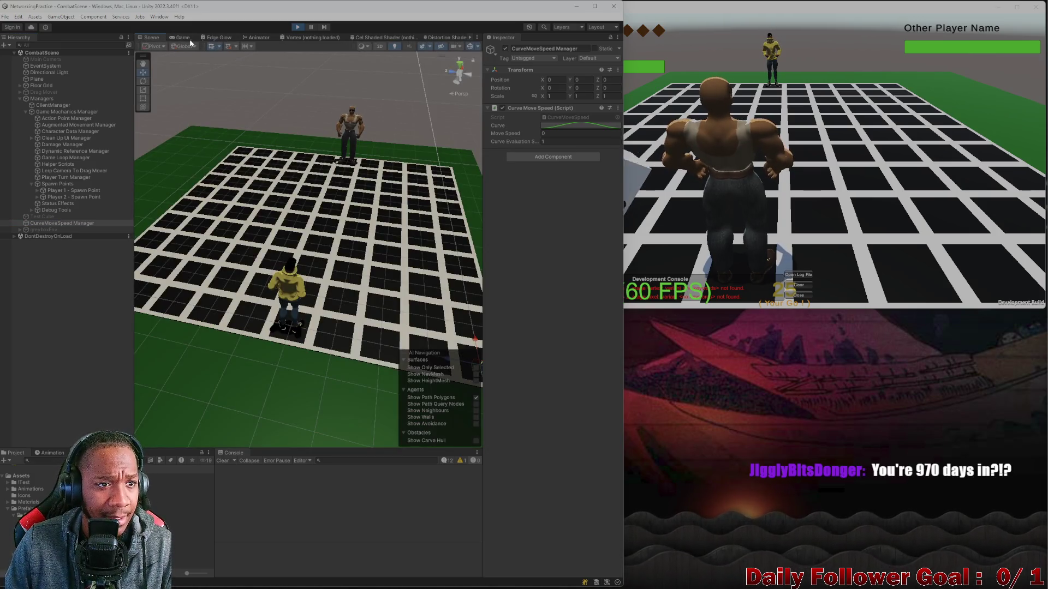
click(181, 38)
click(153, 38)
mouse_move(214, 107)
mouse_down()
mouse_move(277, 225)
mouse_move(274, 262)
mouse_up()
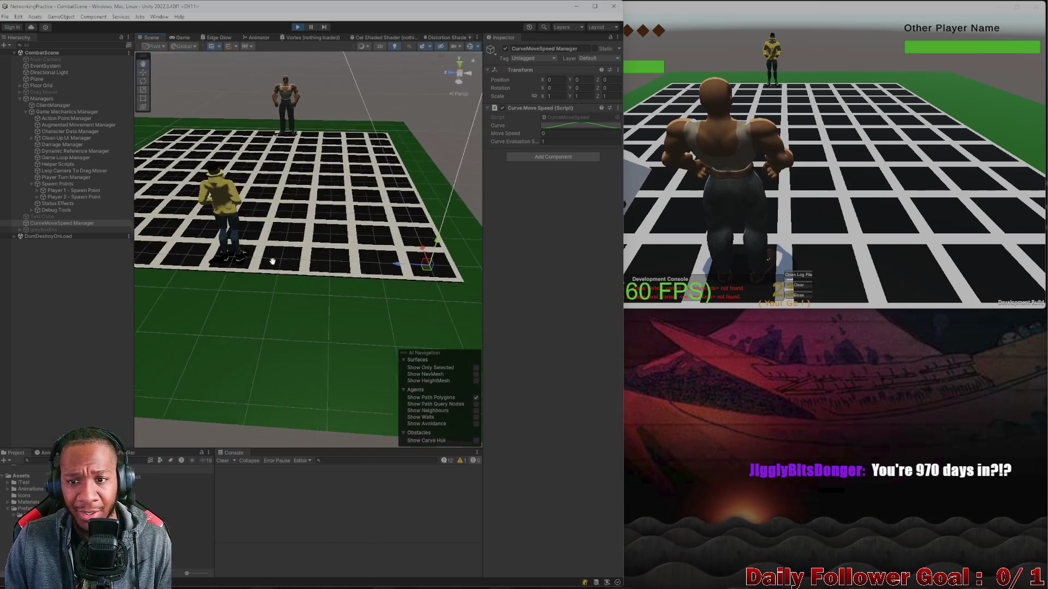
click(397, 252)
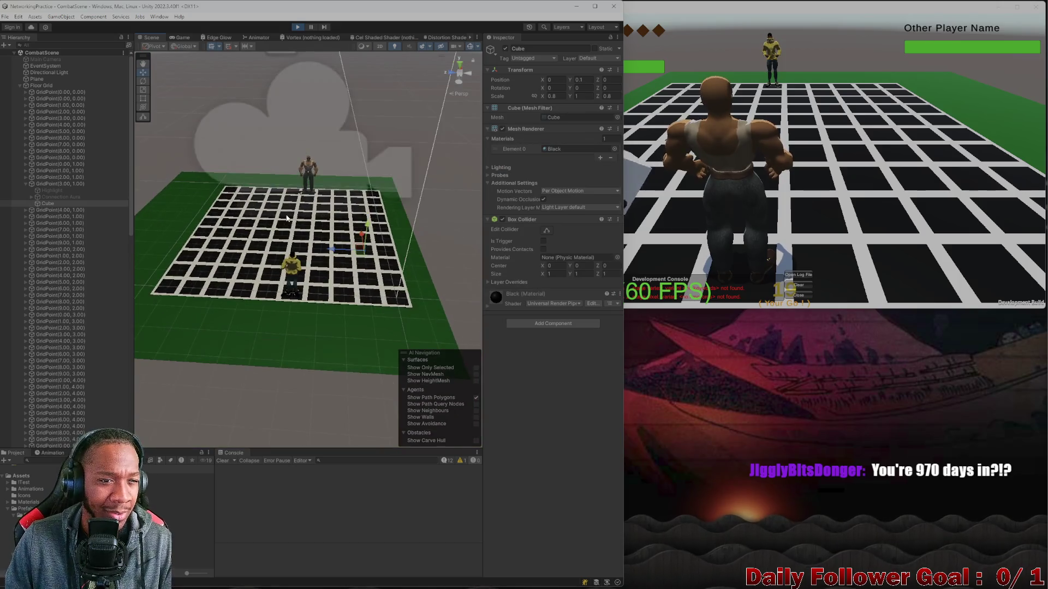
Step: Select the Directional Light, then close the Development Console in the standalone build
click(49, 72)
scroll(336, 165, down, 3)
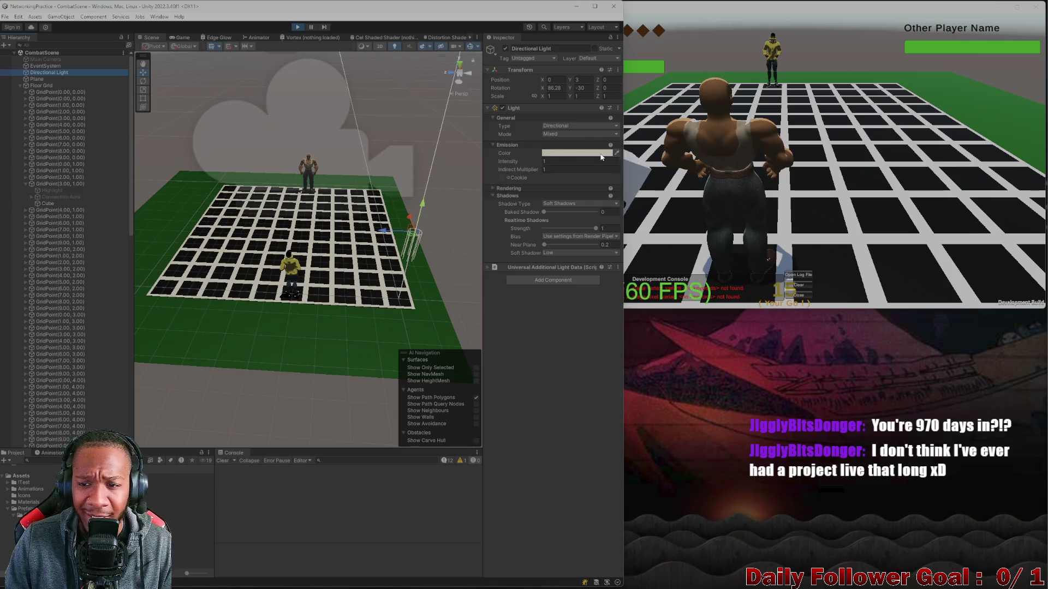
key(alt+Tab)
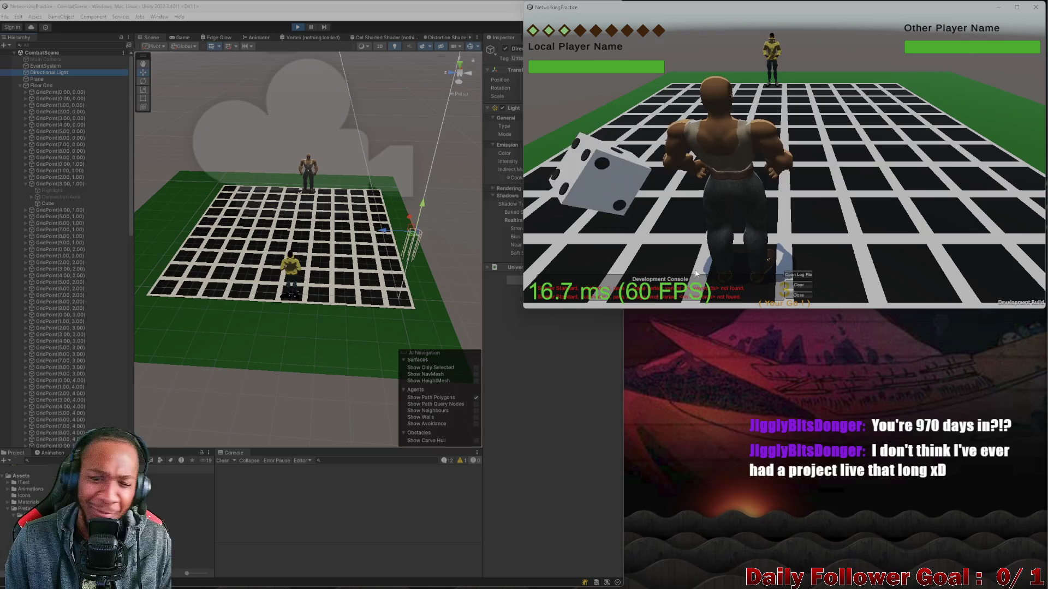
click(799, 295)
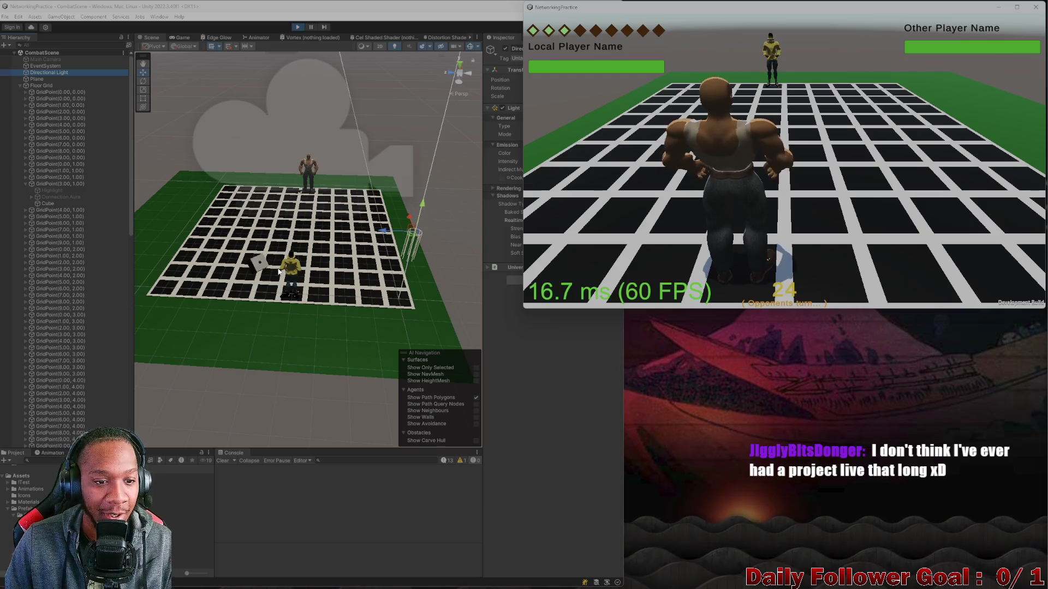
Step: Select the die's Die Main Body and compare it in the Game and Scene views
click(262, 272)
click(183, 38)
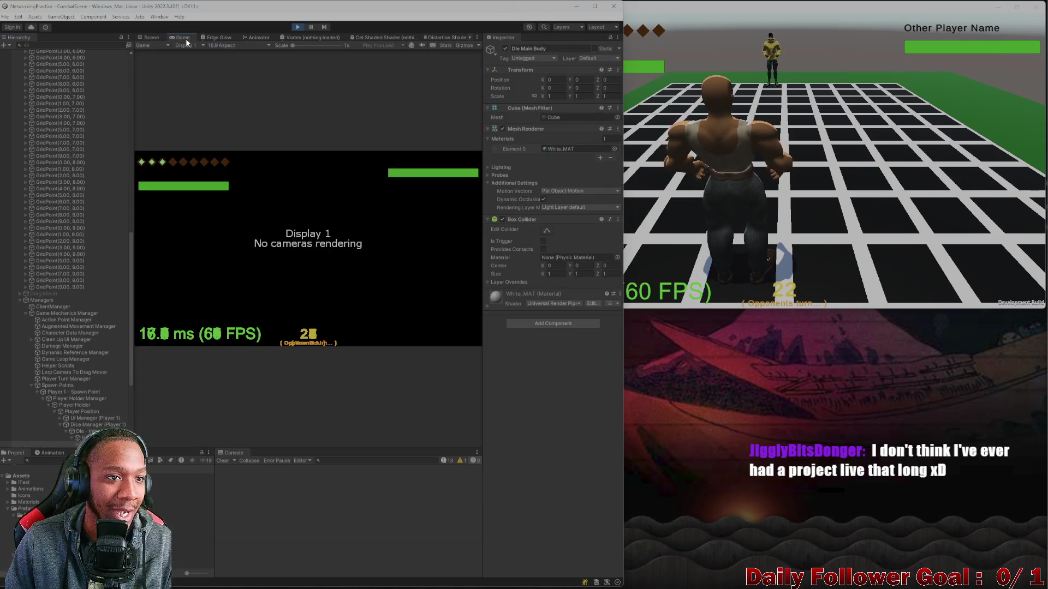
click(145, 38)
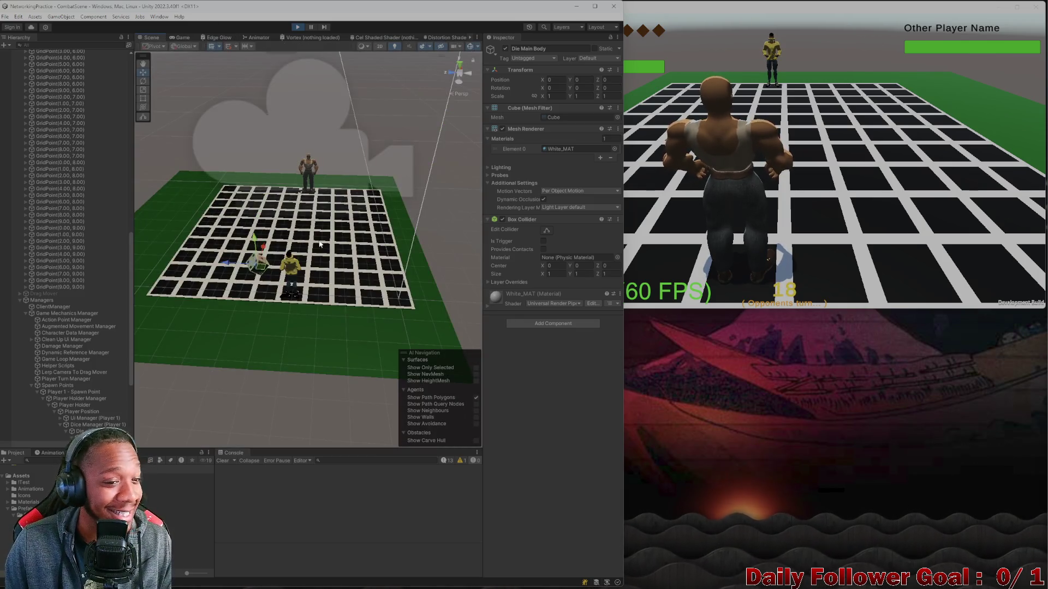
scroll(207, 86, up, 2)
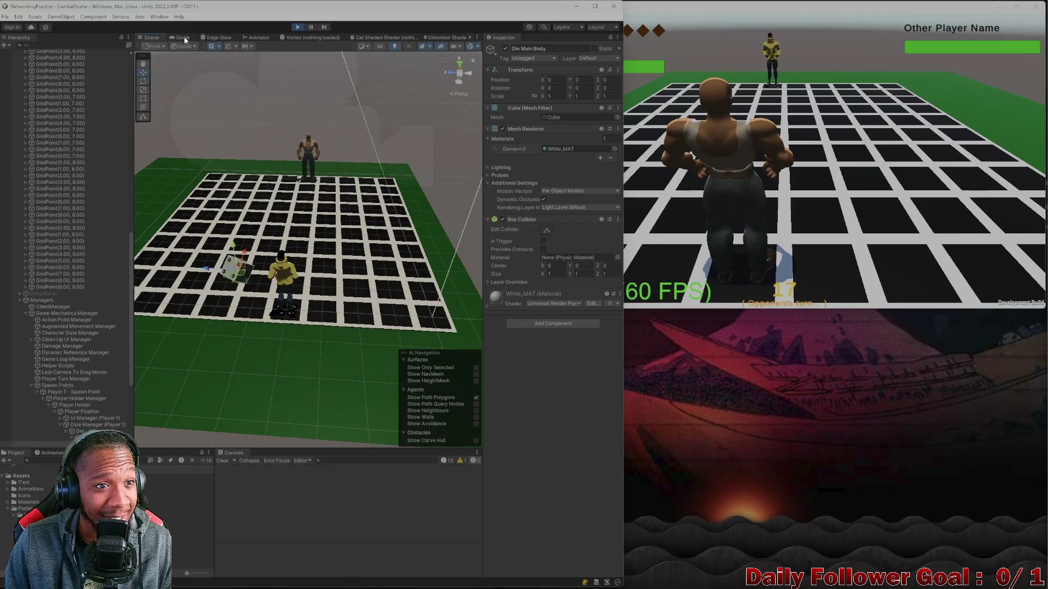
click(183, 38)
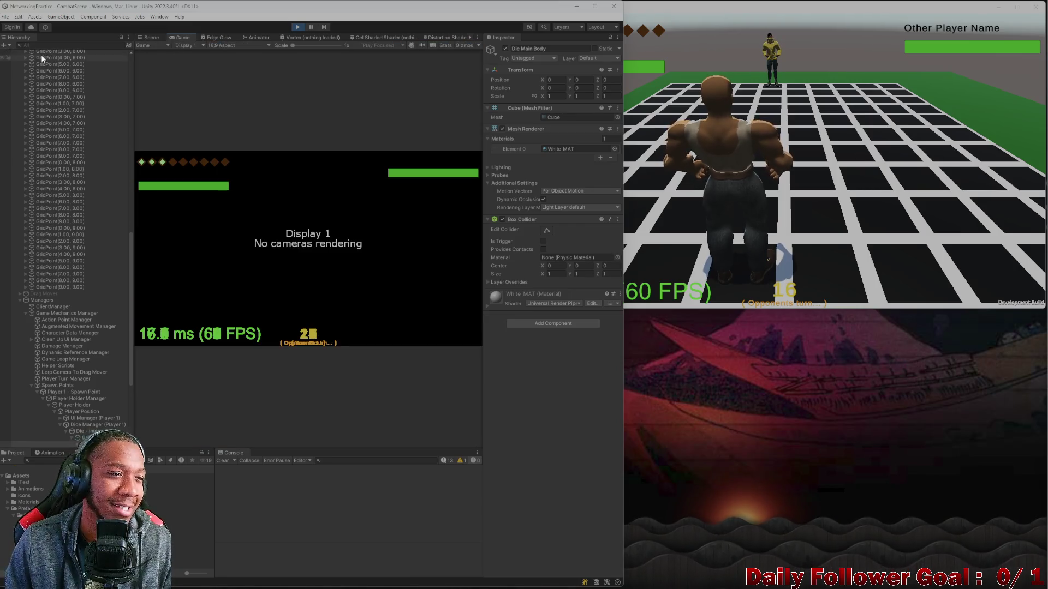
scroll(94, 90, up, 5)
scroll(93, 107, up, 10)
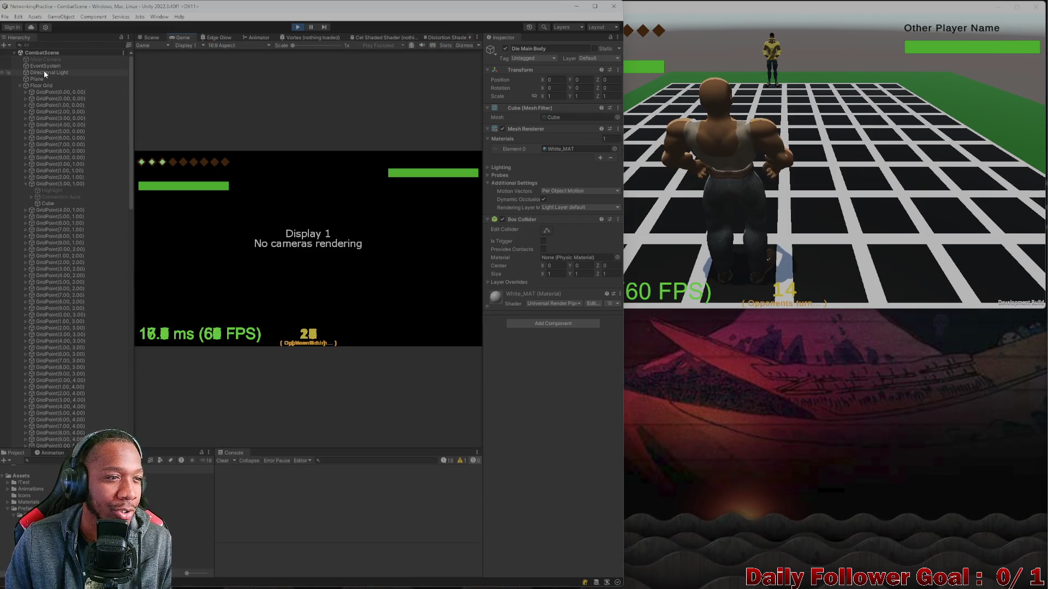
click(157, 38)
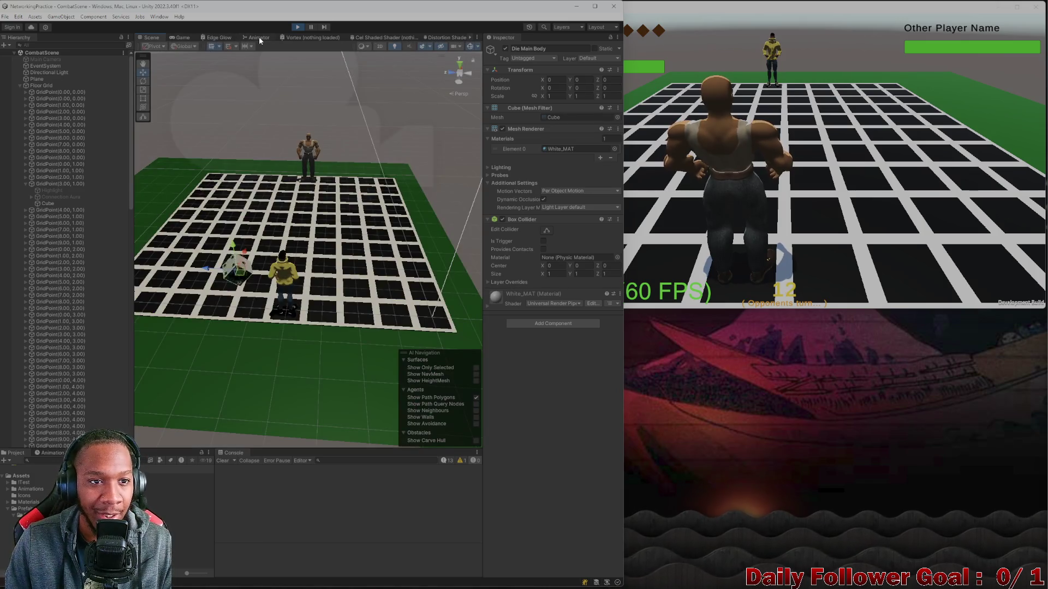
Step: Look through the Animator, Vortex and Edge Glow graph tabs, then alternate between Game and Scene views
click(259, 37)
click(282, 37)
click(219, 38)
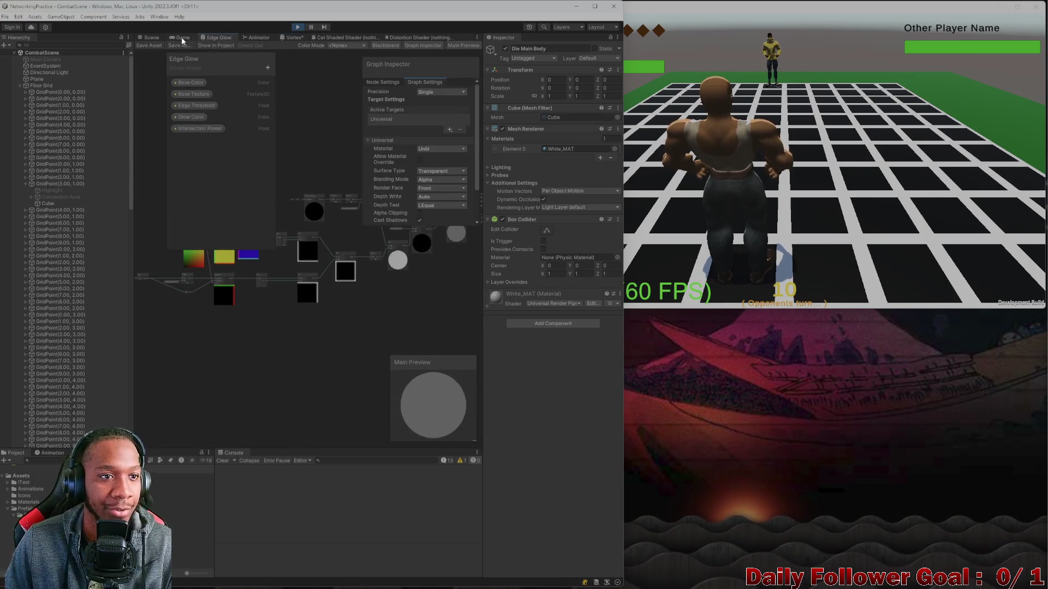
click(182, 39)
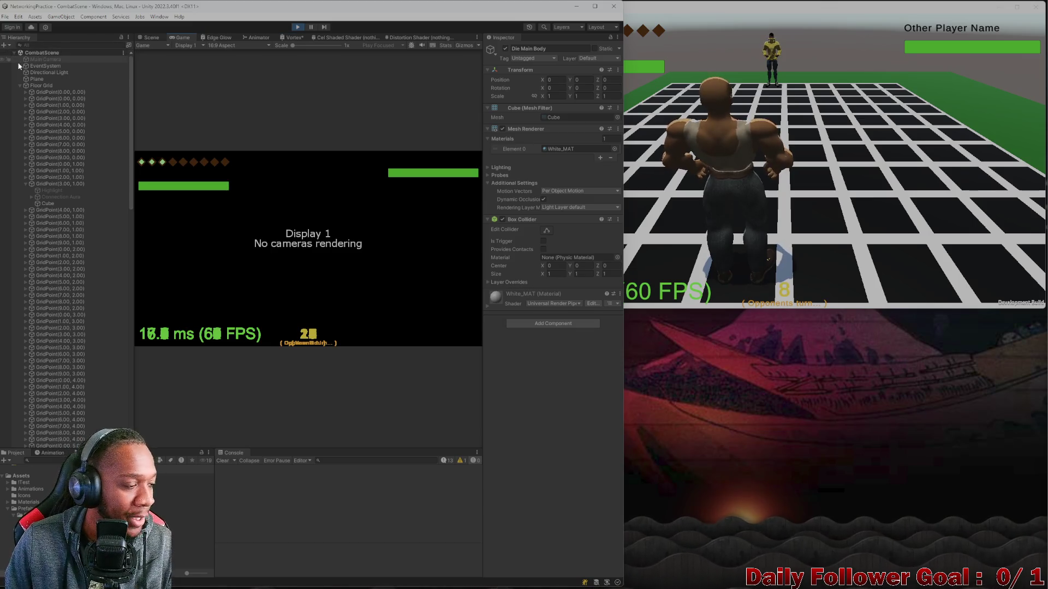
click(150, 38)
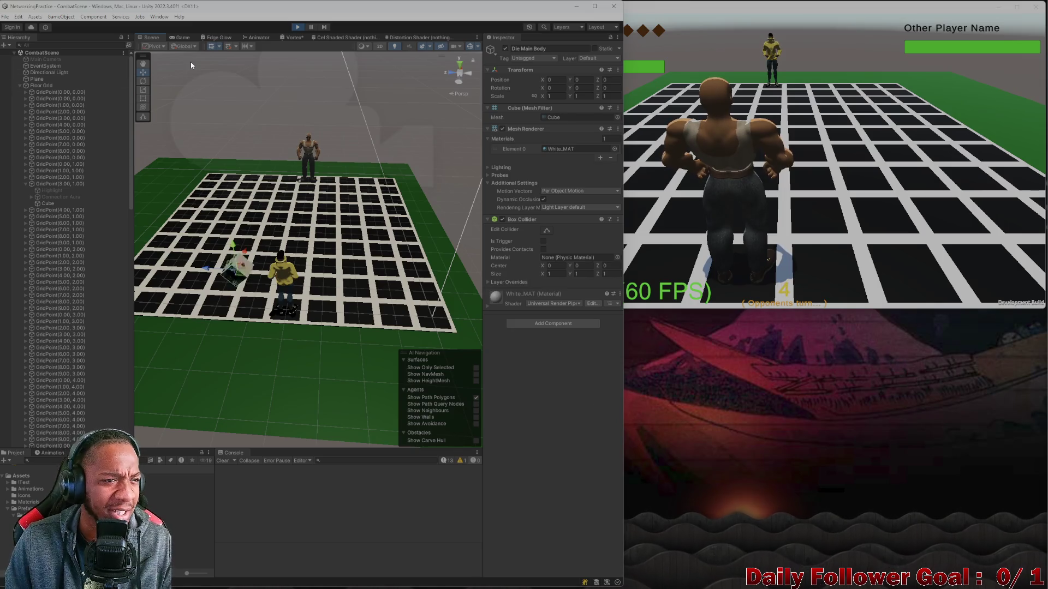
click(183, 38)
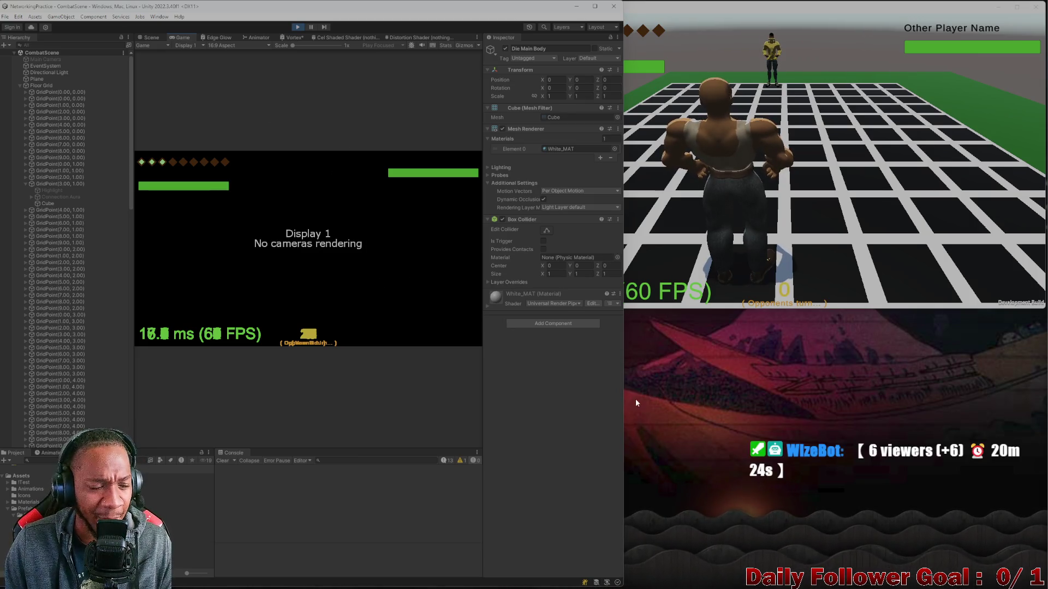
click(148, 38)
Step: Stop play mode, then end the local player's turn in the standalone NetworkingPractice game
click(298, 27)
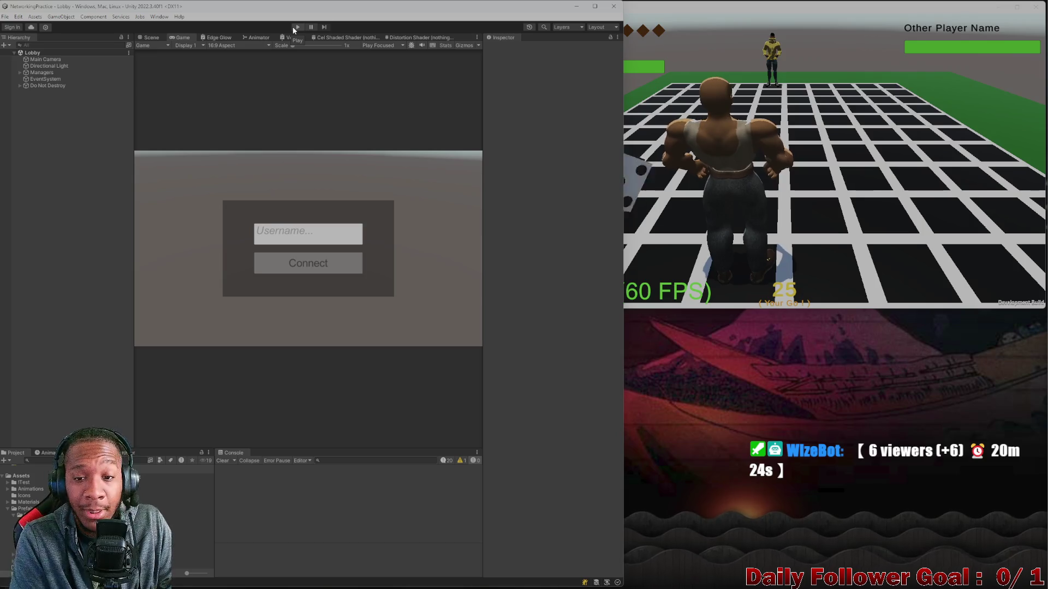
click(756, 61)
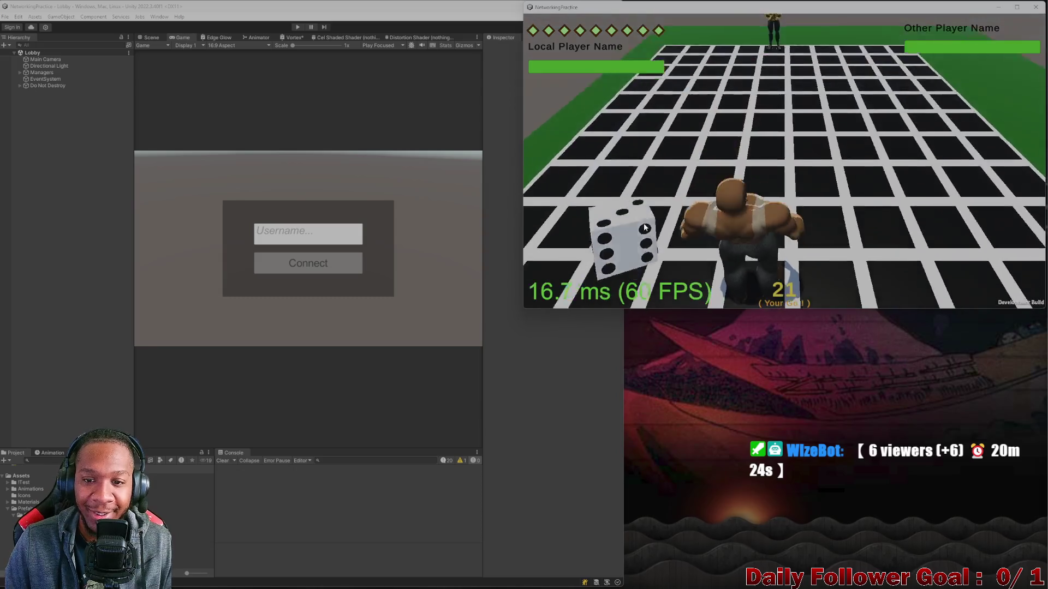
click(587, 294)
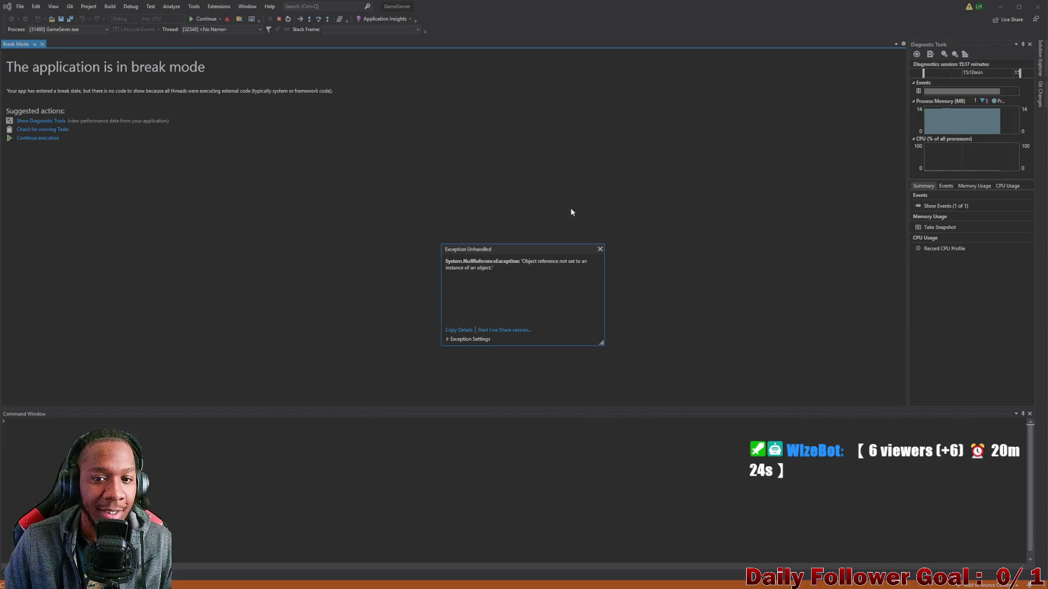
Step: Close Visual Studio's Exception Unhandled popup for the NullReferenceException
click(600, 249)
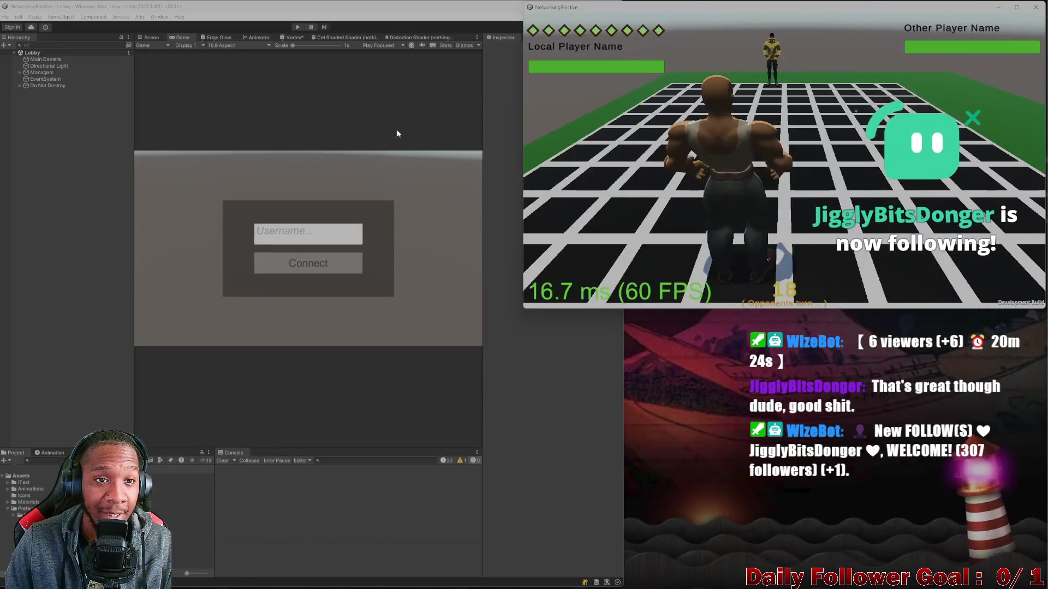
Step: Enter play mode and connect to the lobby as 'af', then stop and return to Visual Studio
click(397, 134)
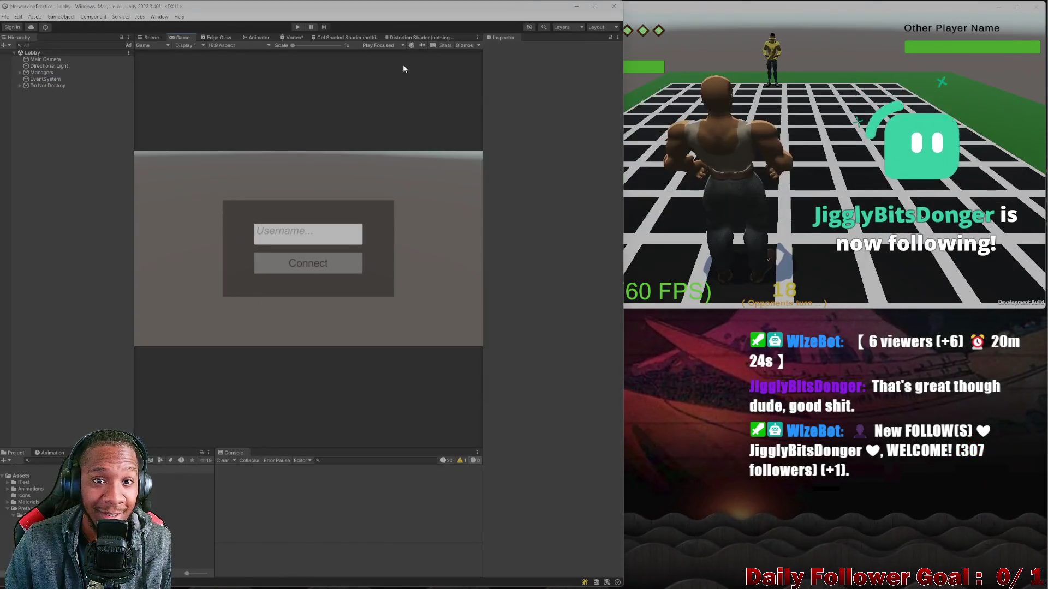
click(297, 27)
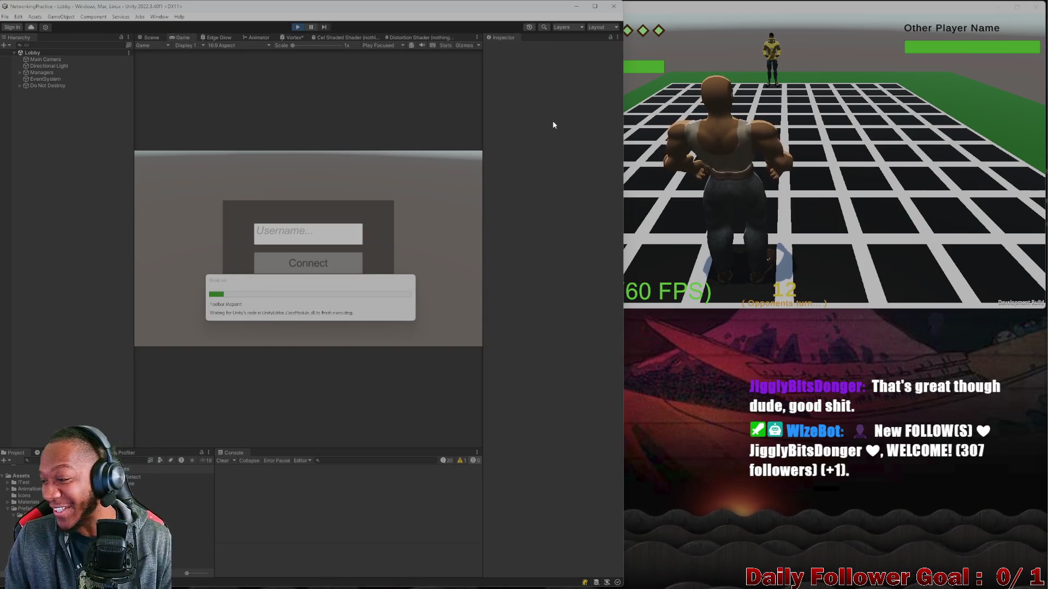
click(311, 237)
text(af)
click(308, 263)
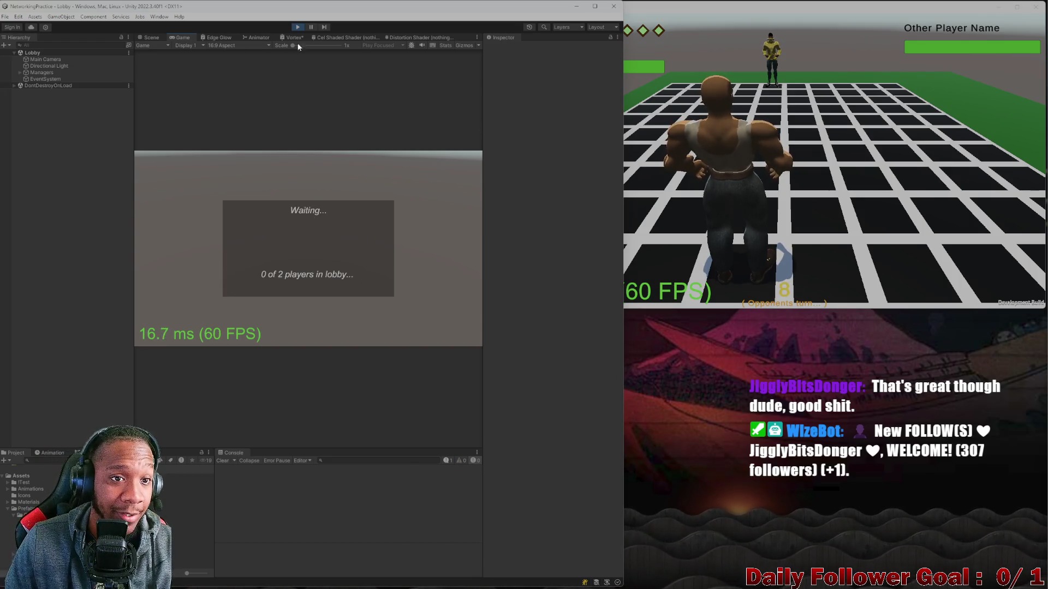
click(297, 27)
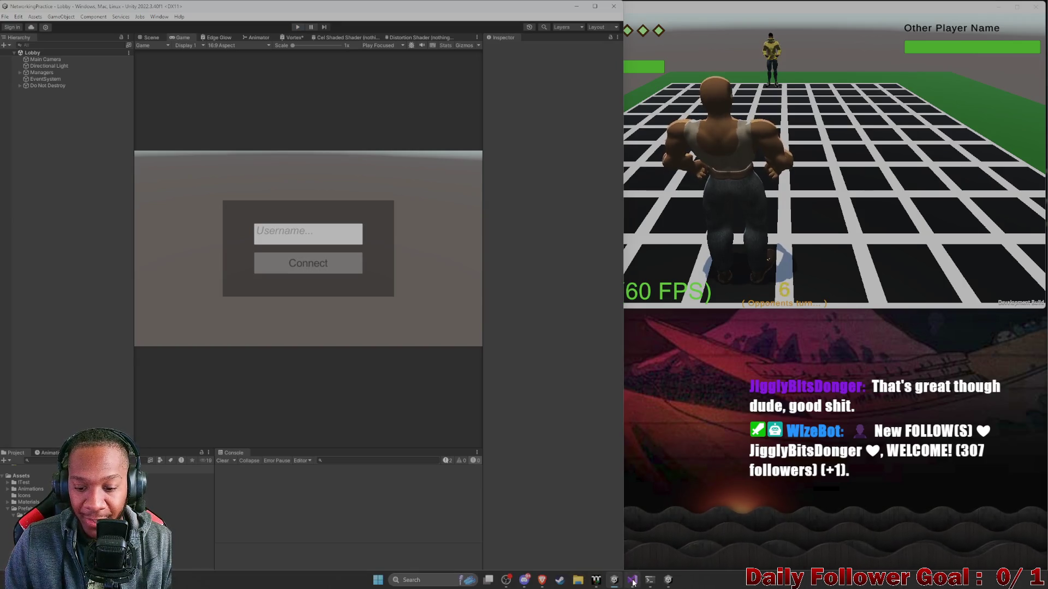
click(632, 581)
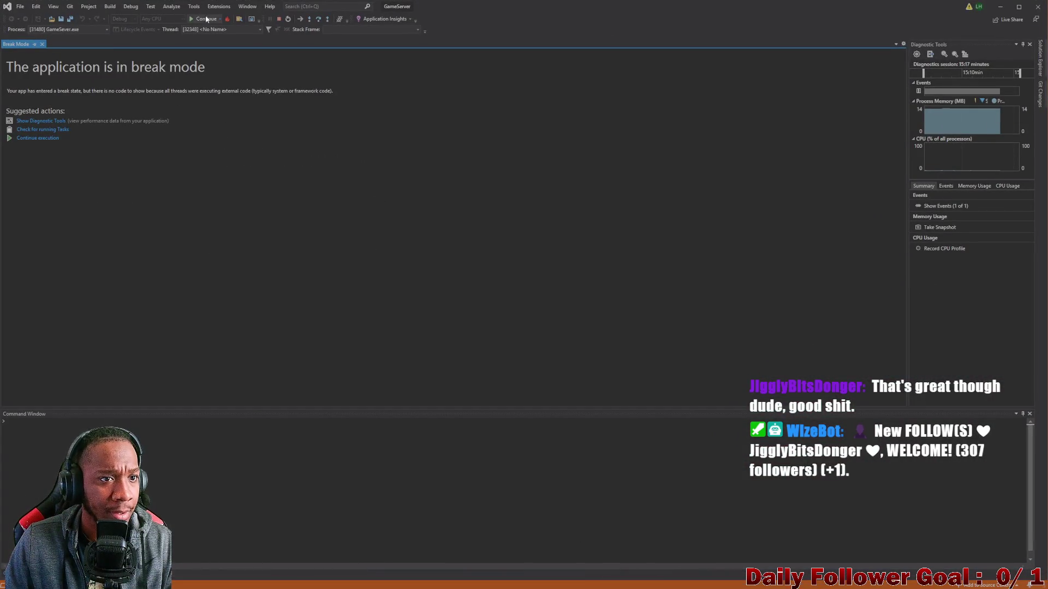
Step: Resume the server, dismiss the exception, and quit Visual Studio, stopping debugging without saving
click(203, 18)
click(600, 249)
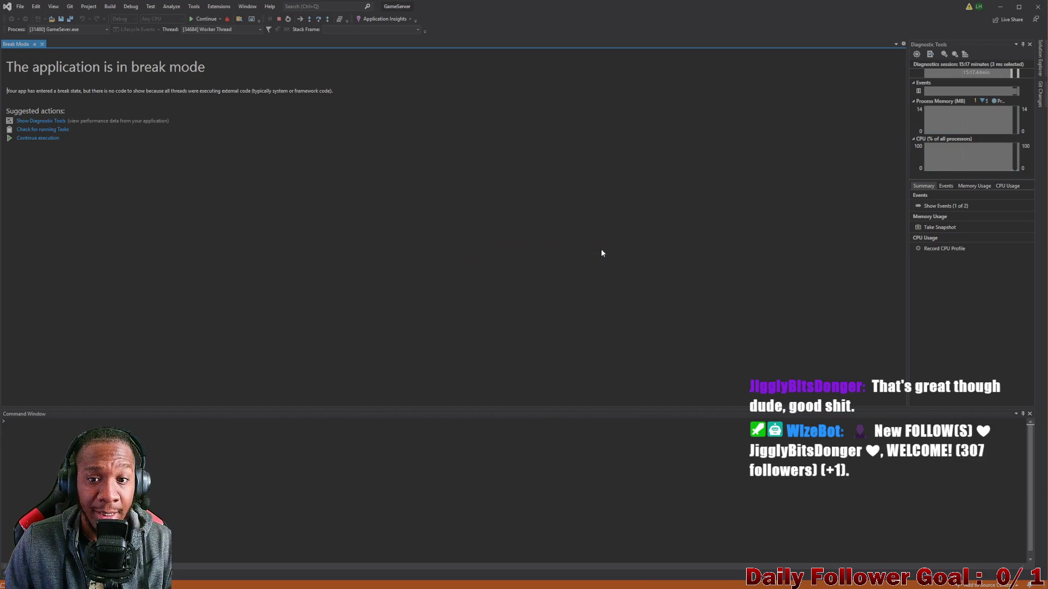
click(1038, 6)
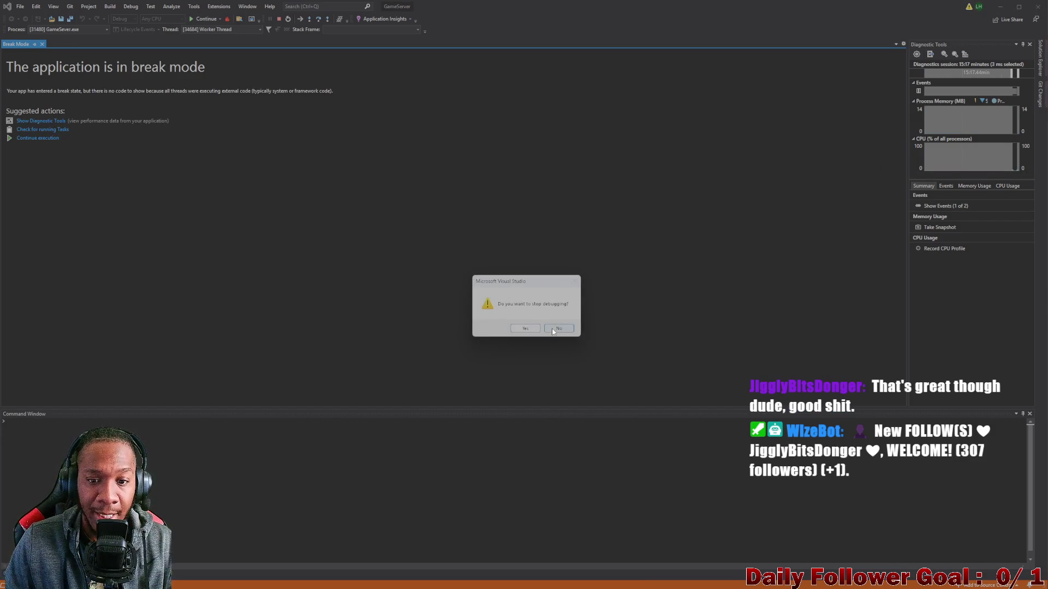
click(532, 331)
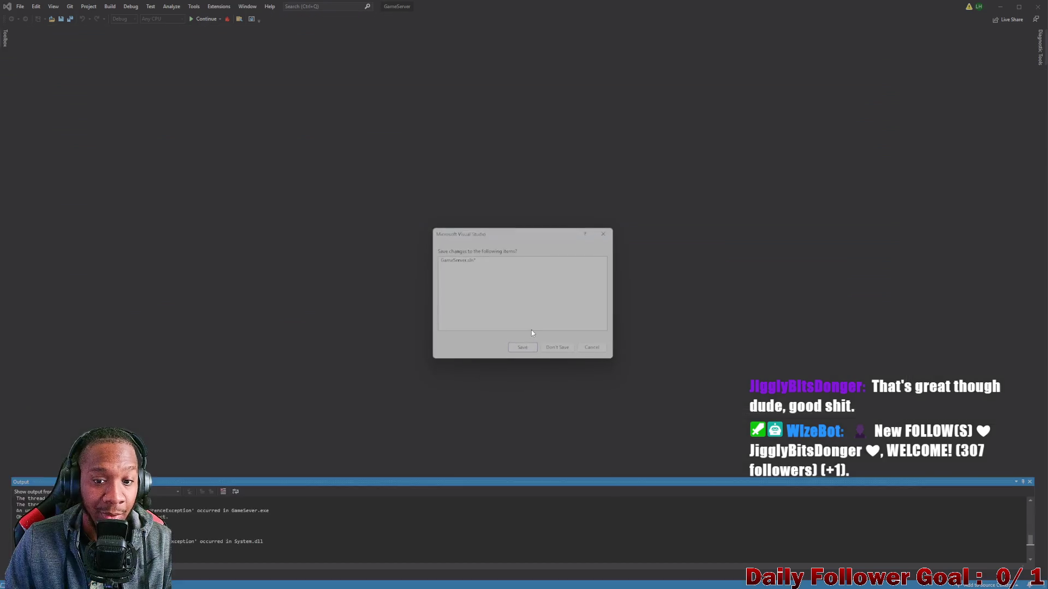
click(558, 349)
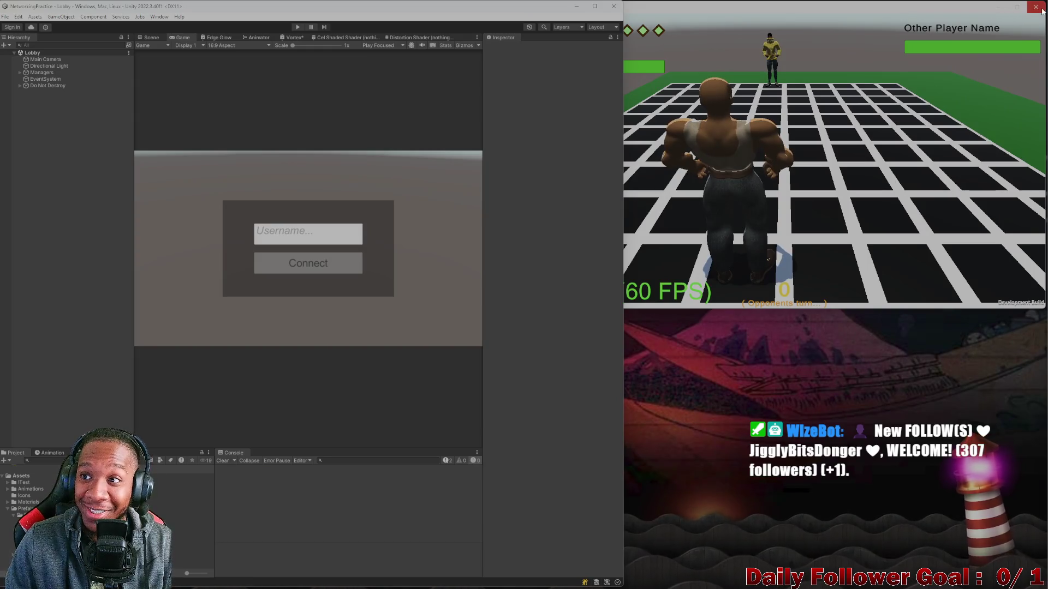
drag(1025, 8, 1021, 17)
Step: Close the standalone game build and search the Project panel for 'game'
click(1022, 17)
text(gam)
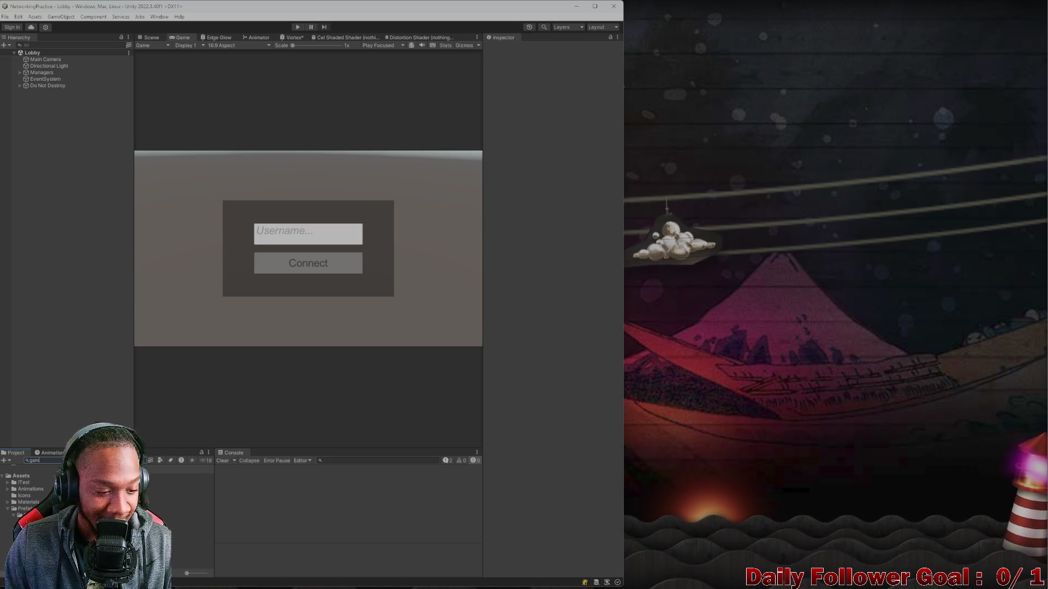
text(e)
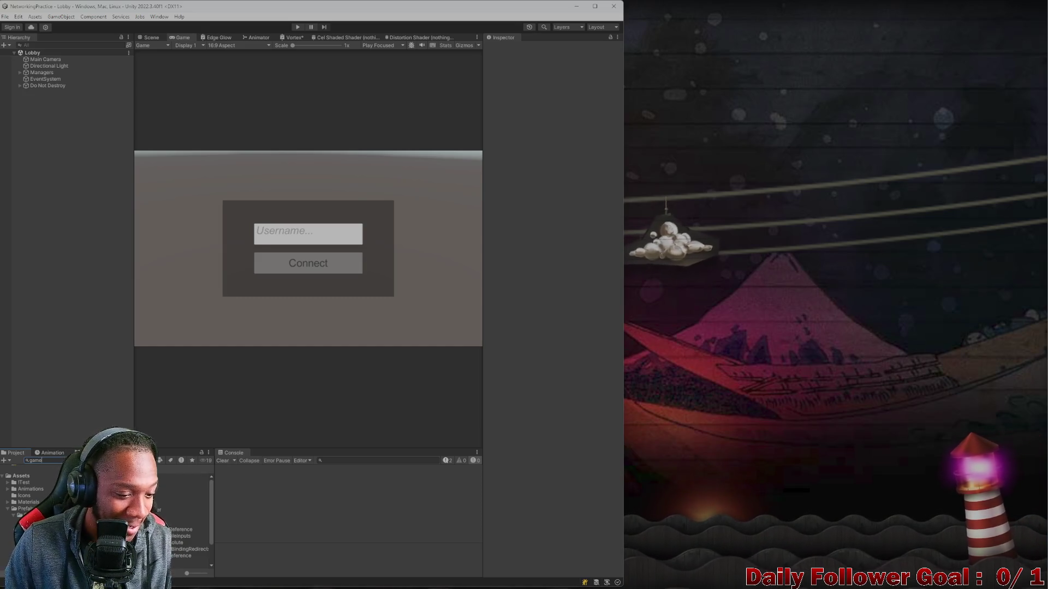
Step: Open the Game Server asset in Visual Studio, maximise it, start the server, then minimise it
double_click(180, 516)
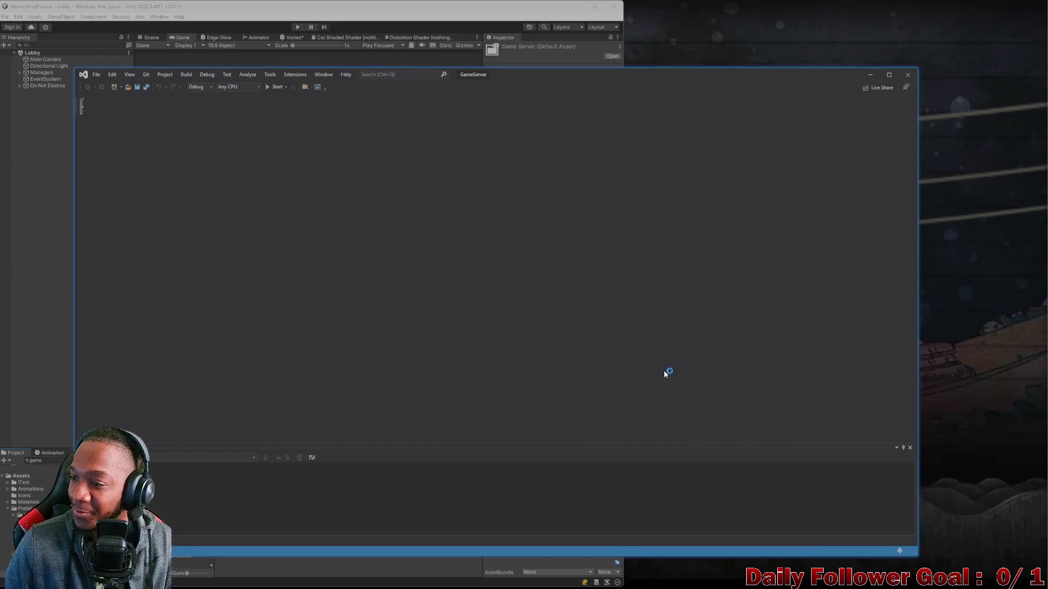
mouse_move(614, 80)
mouse_down()
mouse_move(599, 84)
mouse_move(558, 3)
mouse_move(585, 5)
mouse_move(644, 42)
mouse_move(674, 34)
mouse_up()
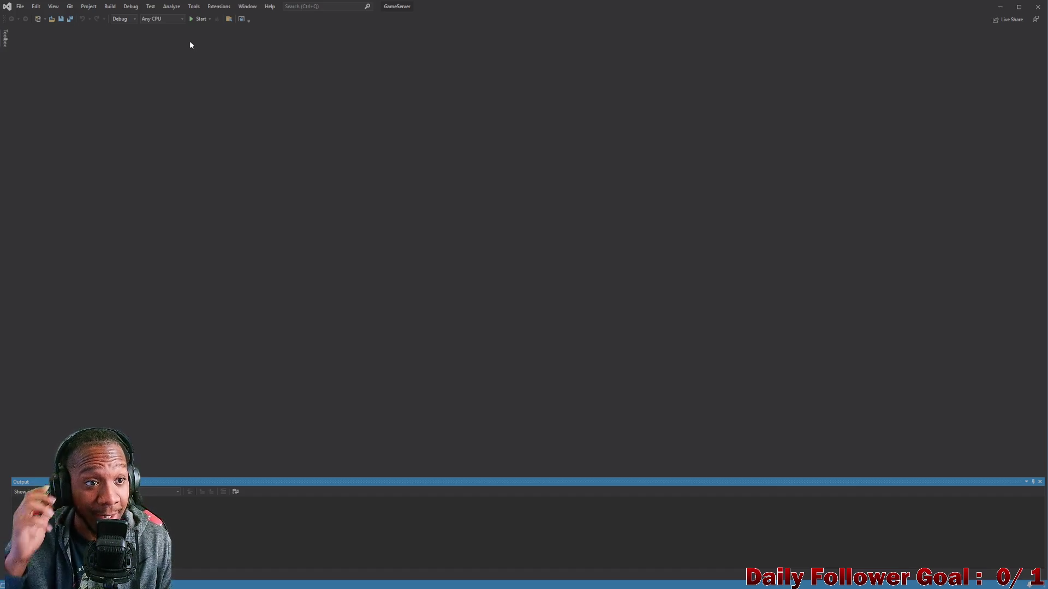
click(201, 21)
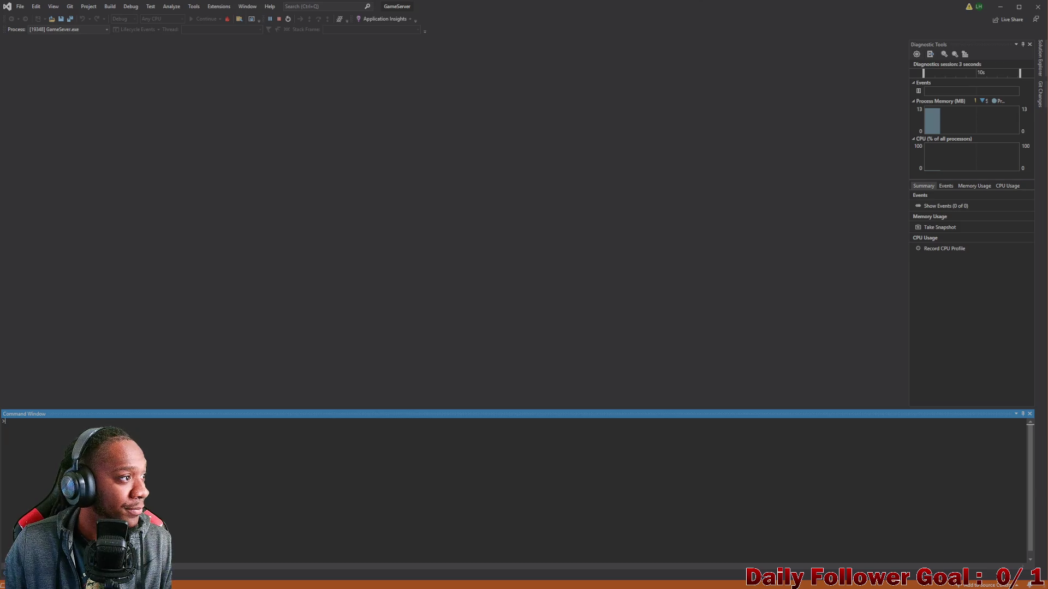
click(1000, 6)
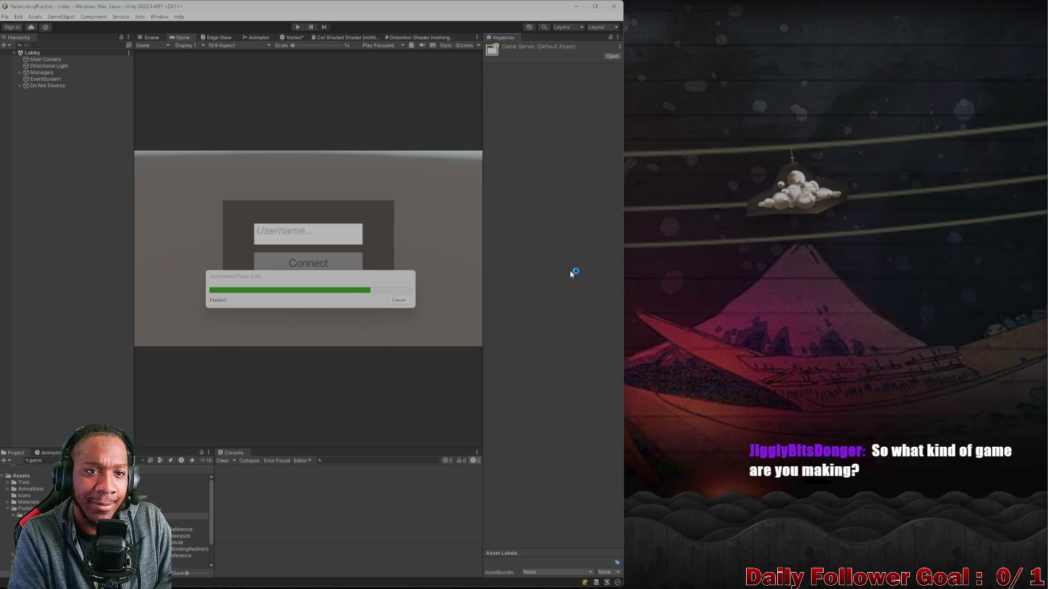
Step: Connect the editor client to the lobby with username 'test'
click(551, 363)
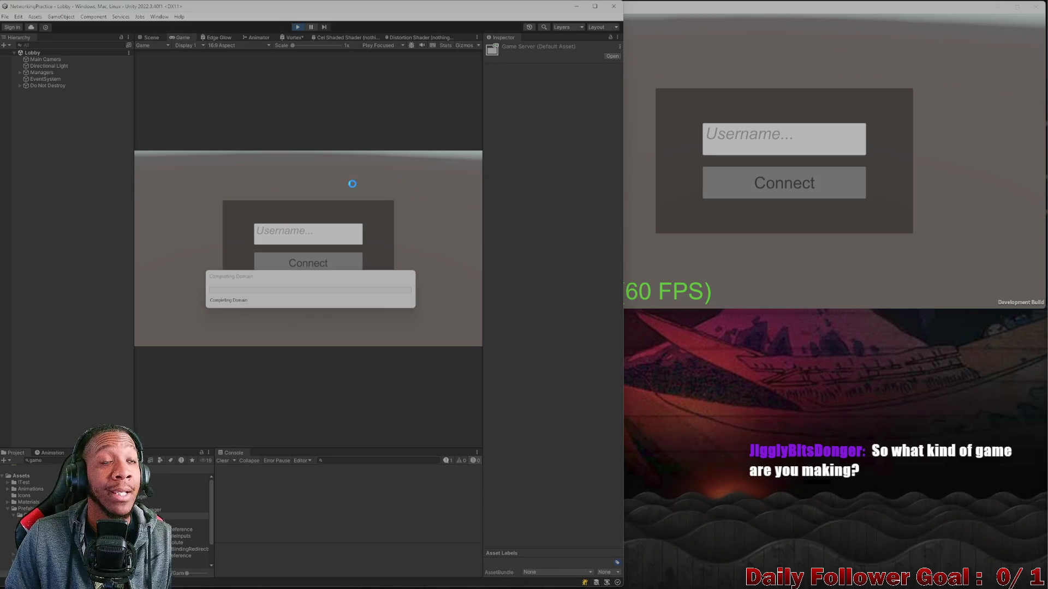
click(322, 240)
text(test)
click(324, 270)
Step: Connect the standalone client to the lobby as 'zxcv', then arrange the editor and game windows
click(747, 162)
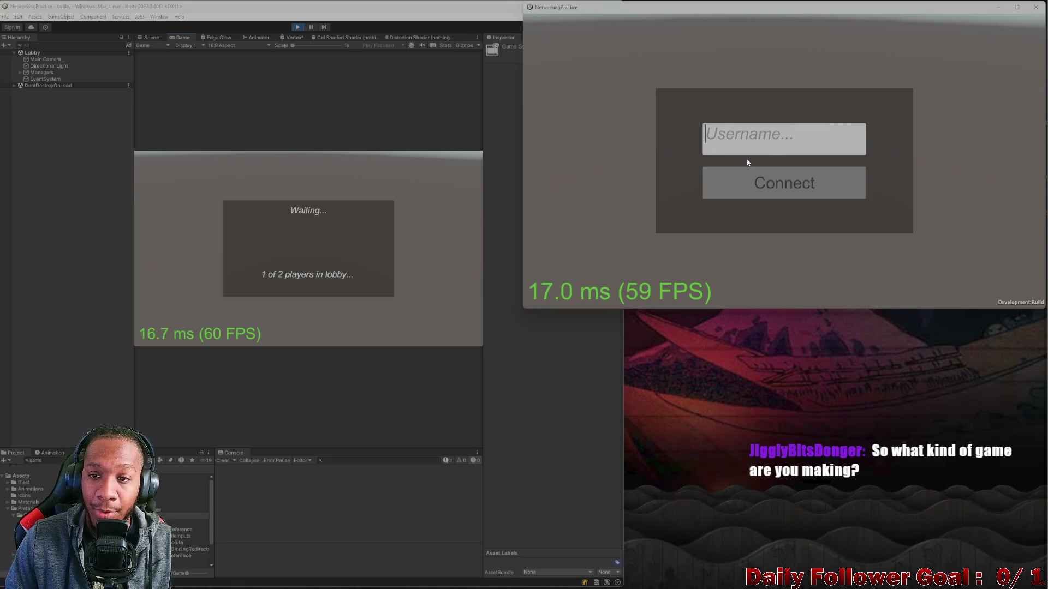
text(zxcv)
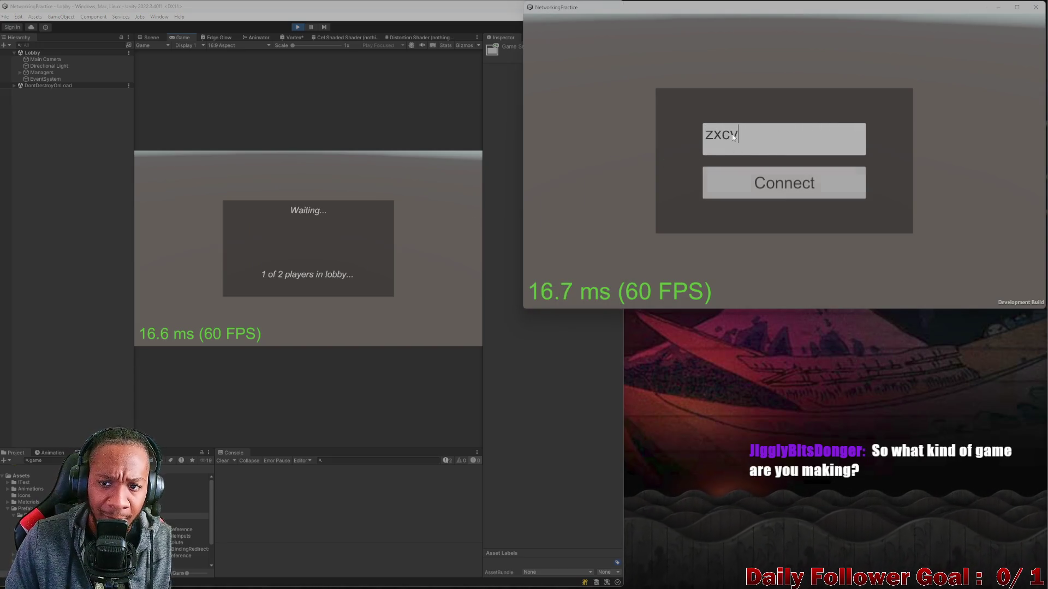
click(748, 184)
click(574, 376)
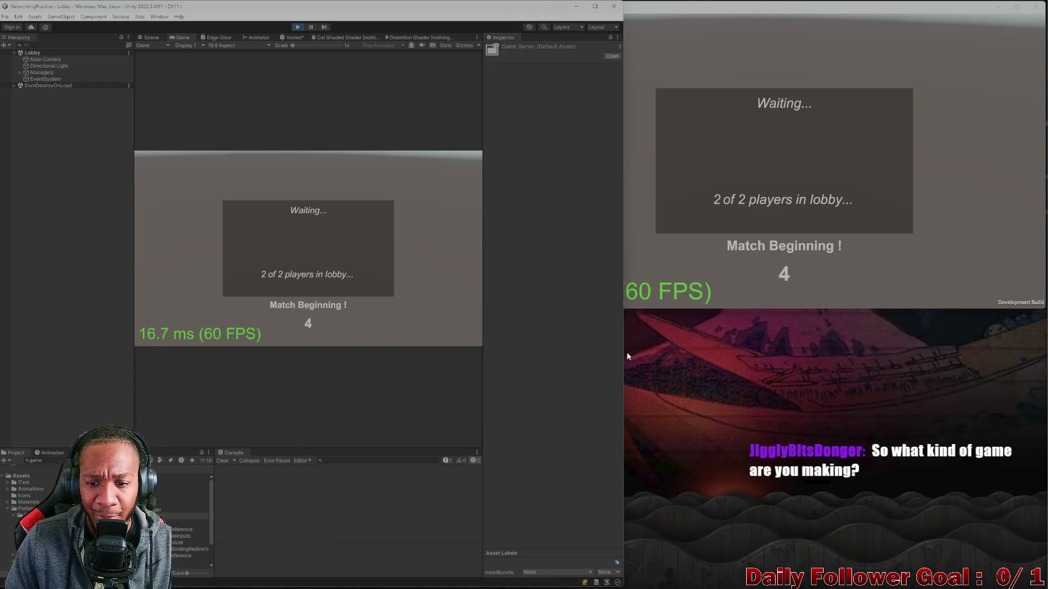
click(625, 307)
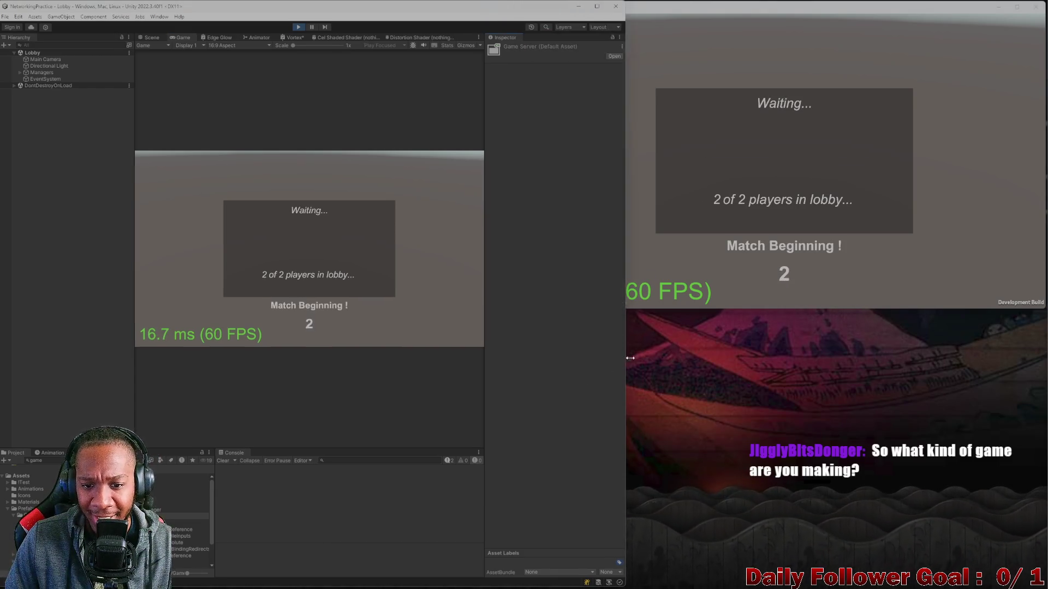
drag(624, 362, 659, 350)
click(687, 292)
click(640, 368)
click(669, 280)
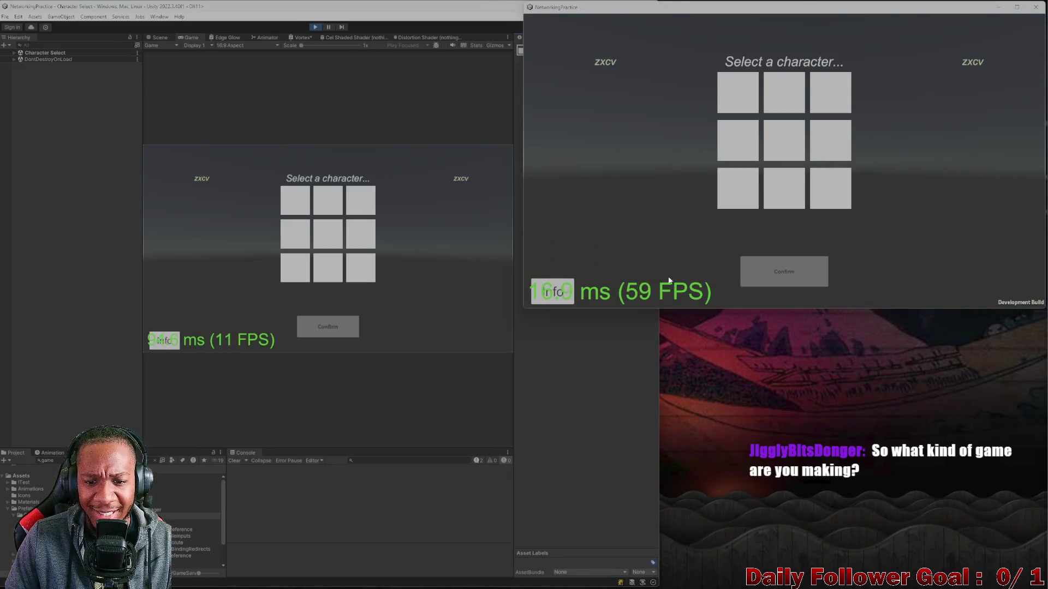
Step: Confirm The Brawn in the editor and The Speedster in the build, loading CombatScene
click(339, 282)
click(327, 201)
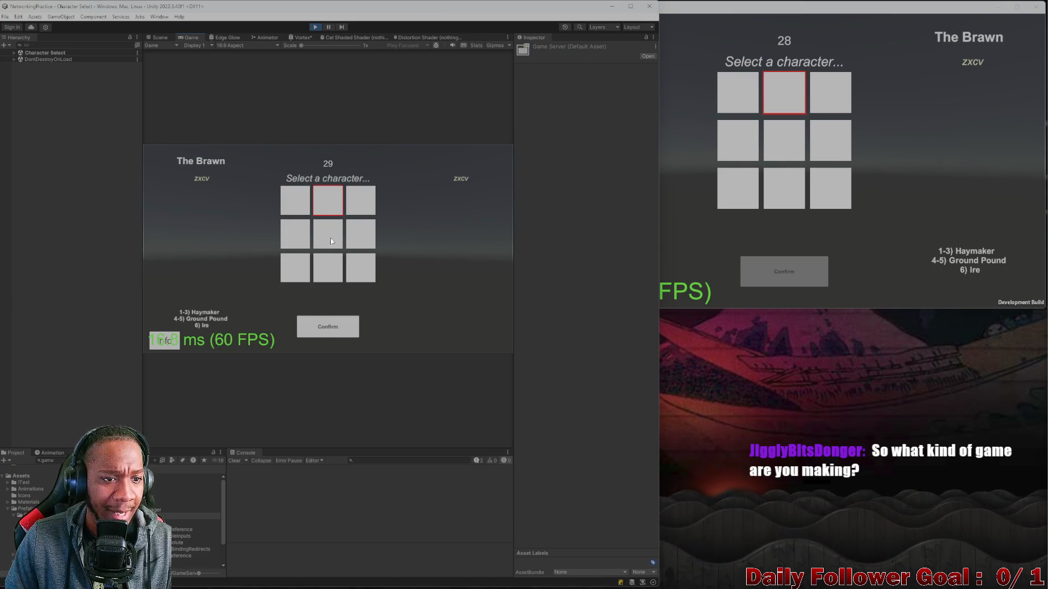
click(326, 327)
click(737, 93)
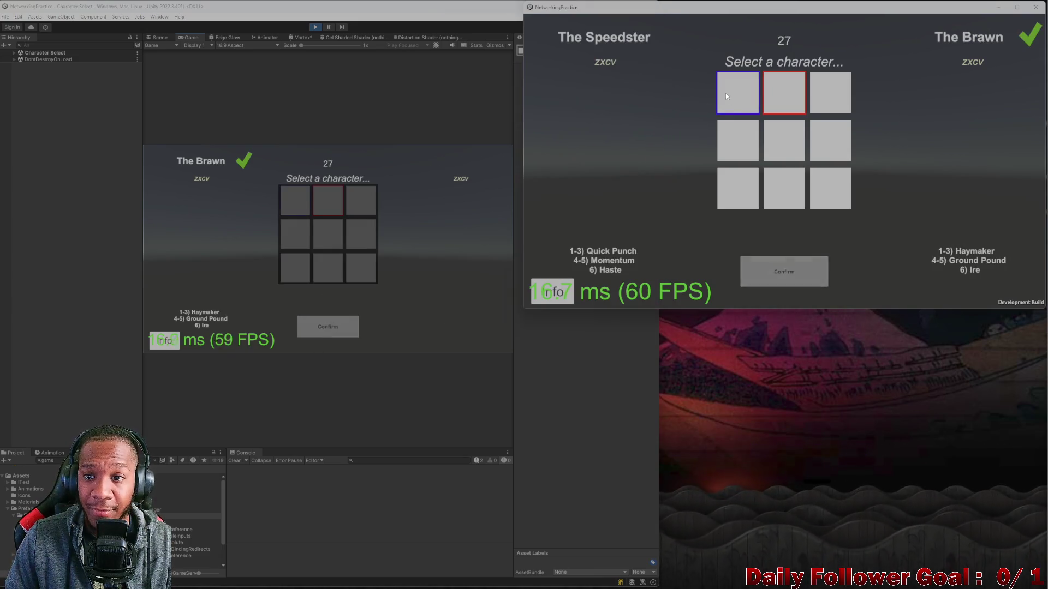
click(783, 272)
click(562, 357)
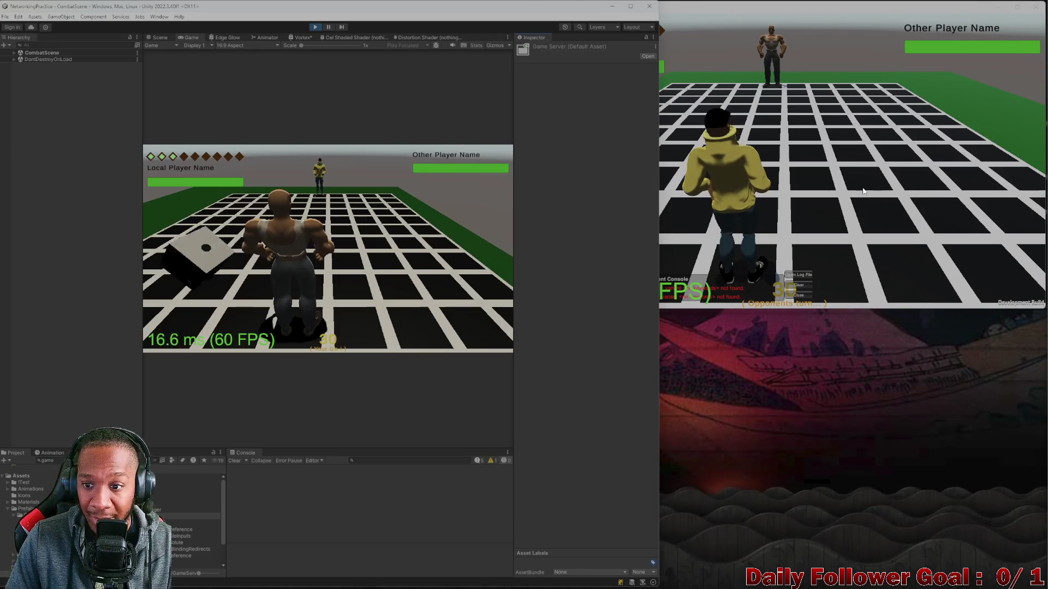
Step: Move the editor's fighter along the green column and end its turn
key(alt+Tab)
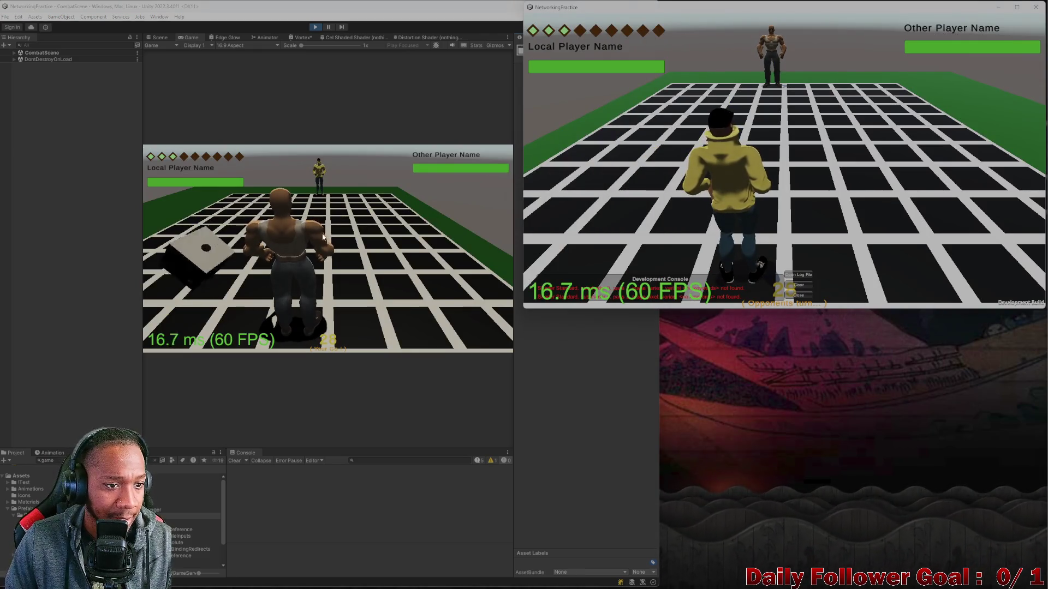
click(337, 240)
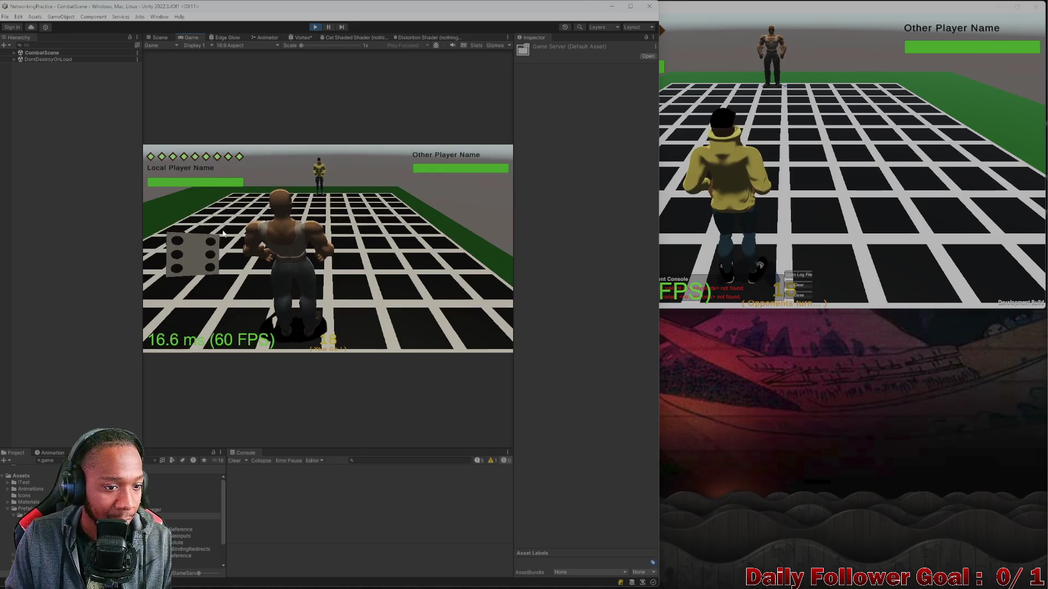
click(224, 286)
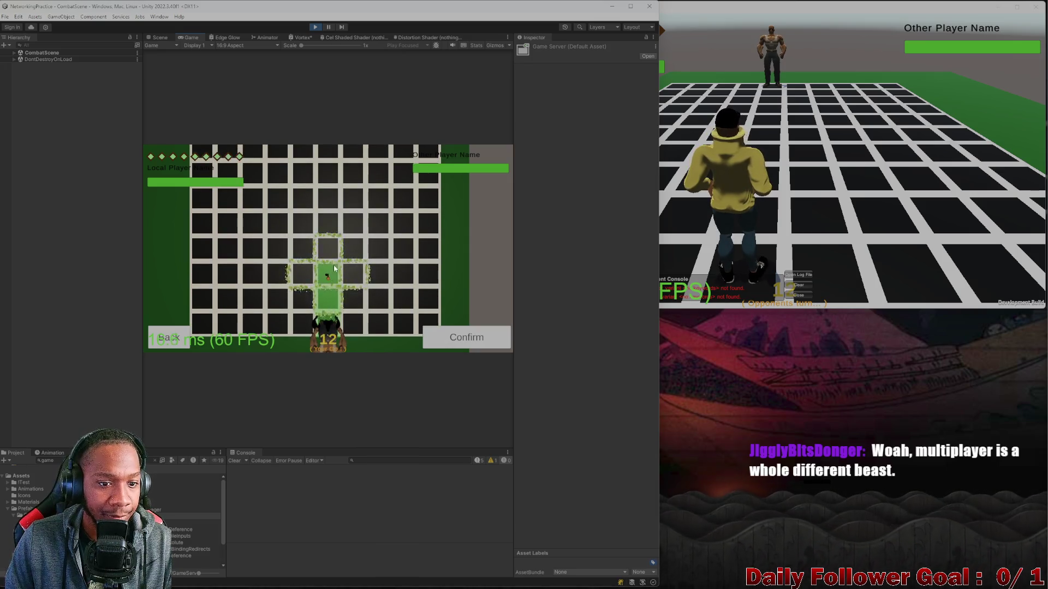
click(453, 336)
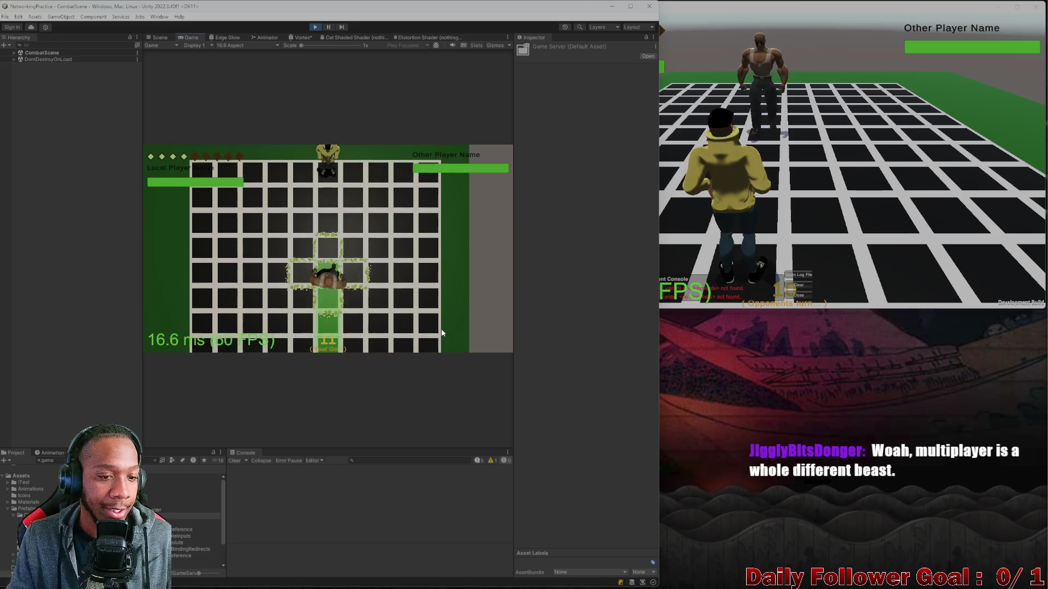
click(192, 335)
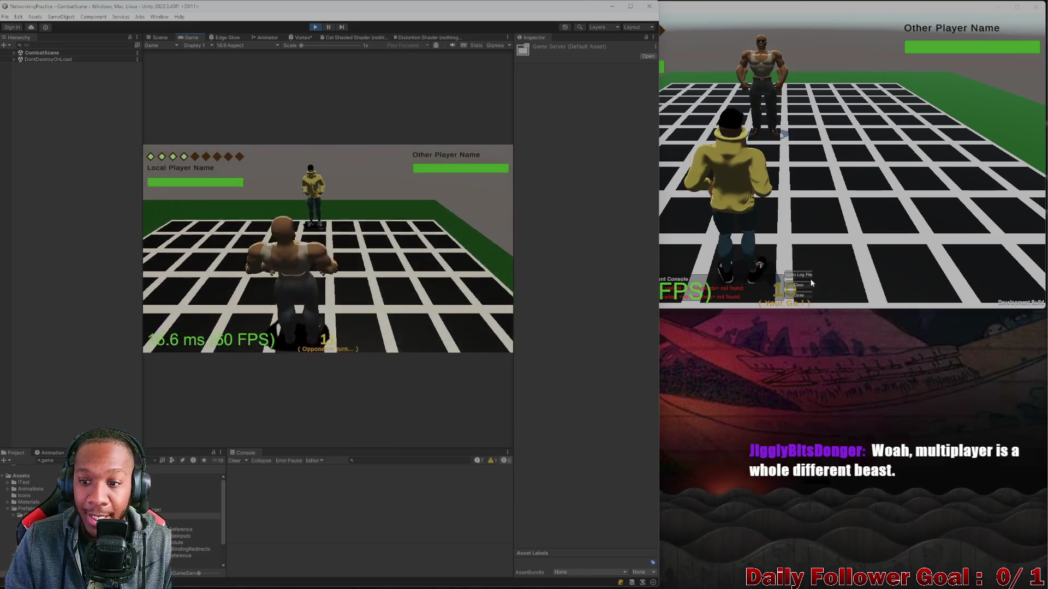
Step: In the build, use Haste, move The Speedster along the blue path, and end its turn
click(611, 189)
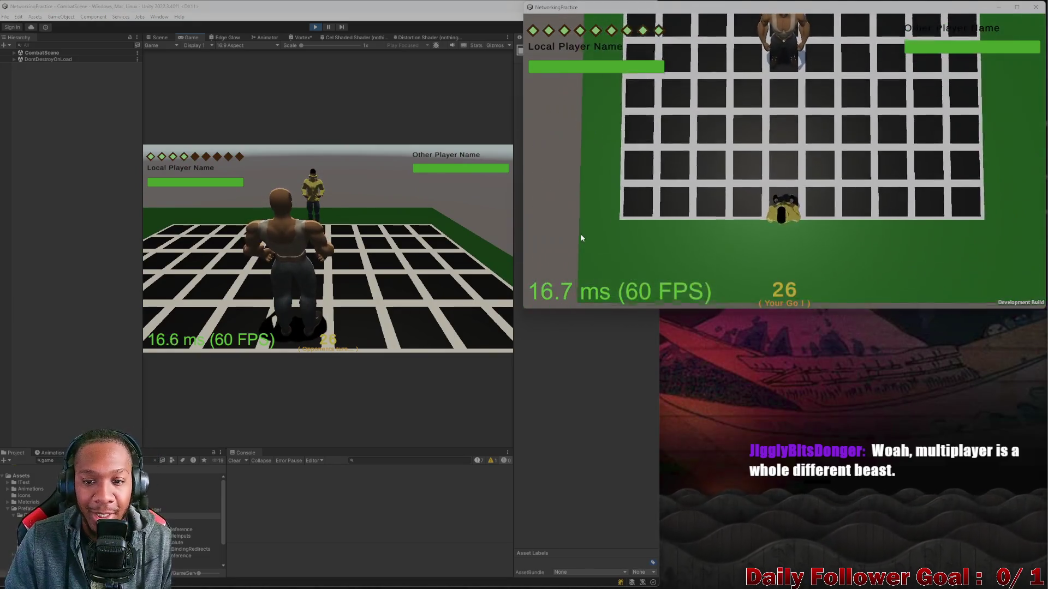
click(579, 255)
click(587, 204)
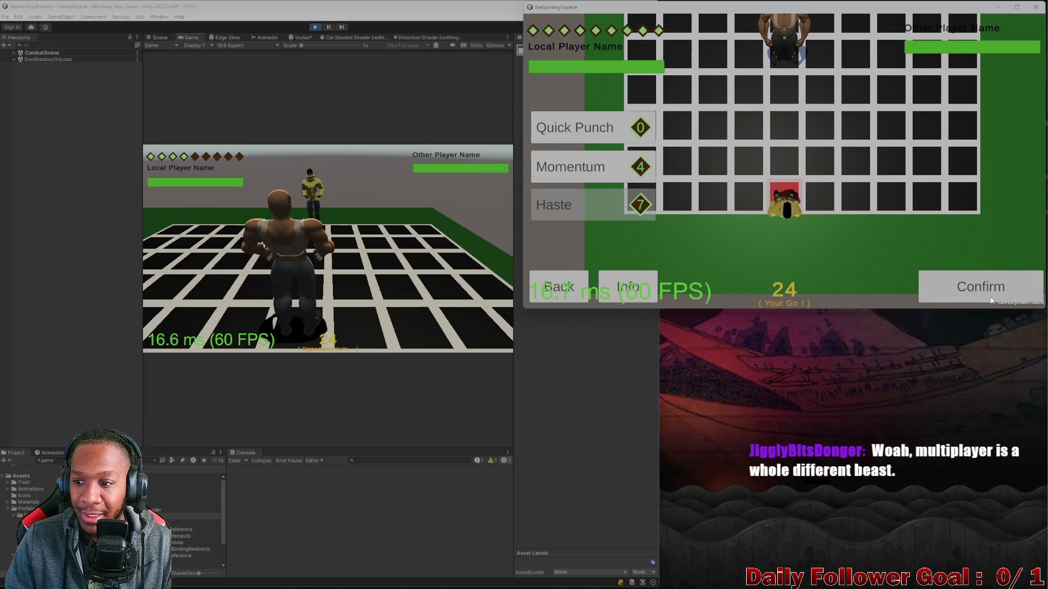
click(980, 287)
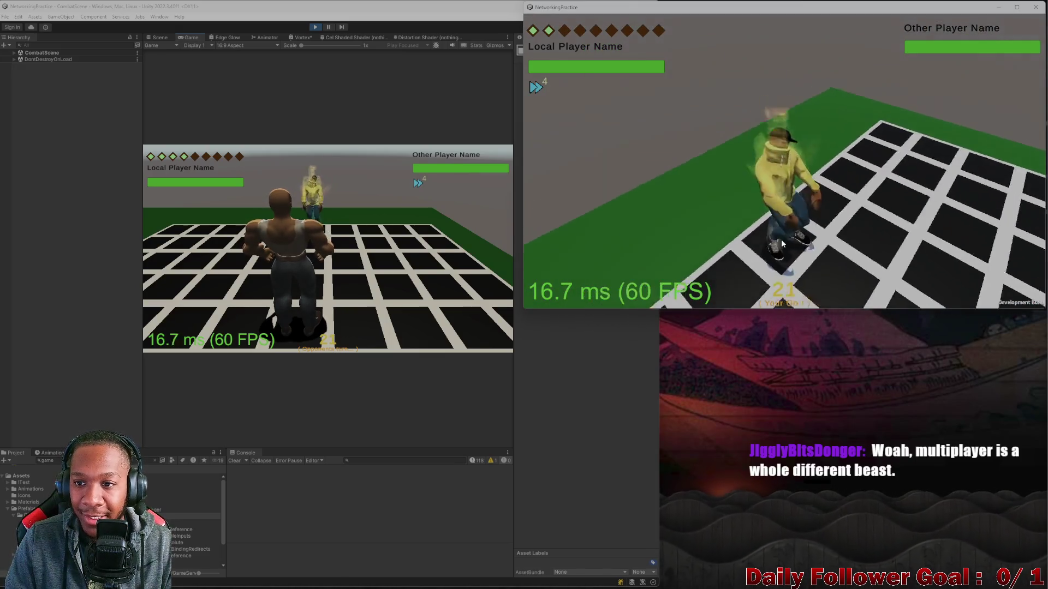
click(642, 216)
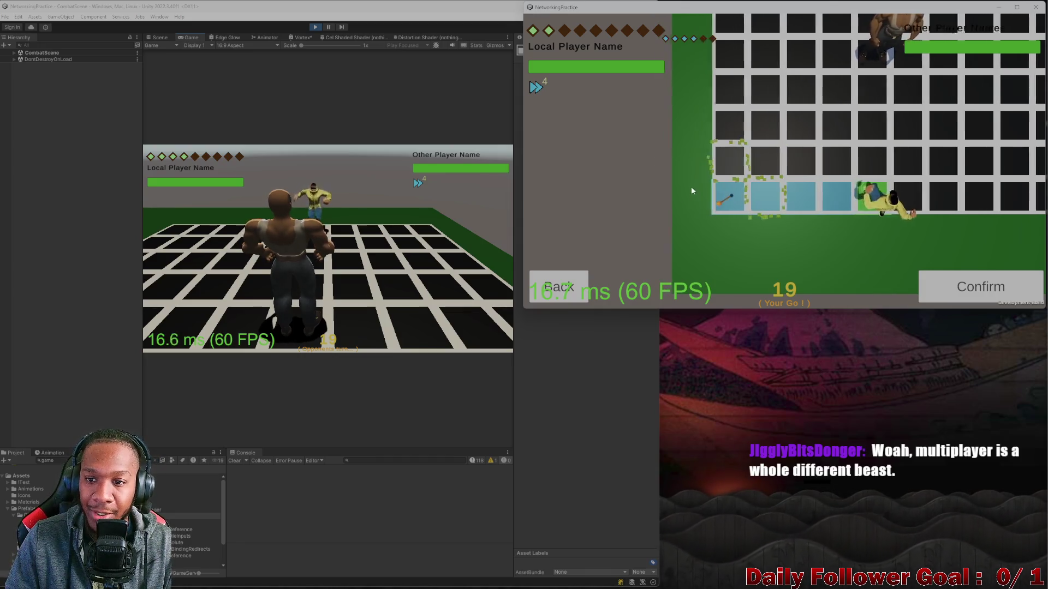
click(961, 286)
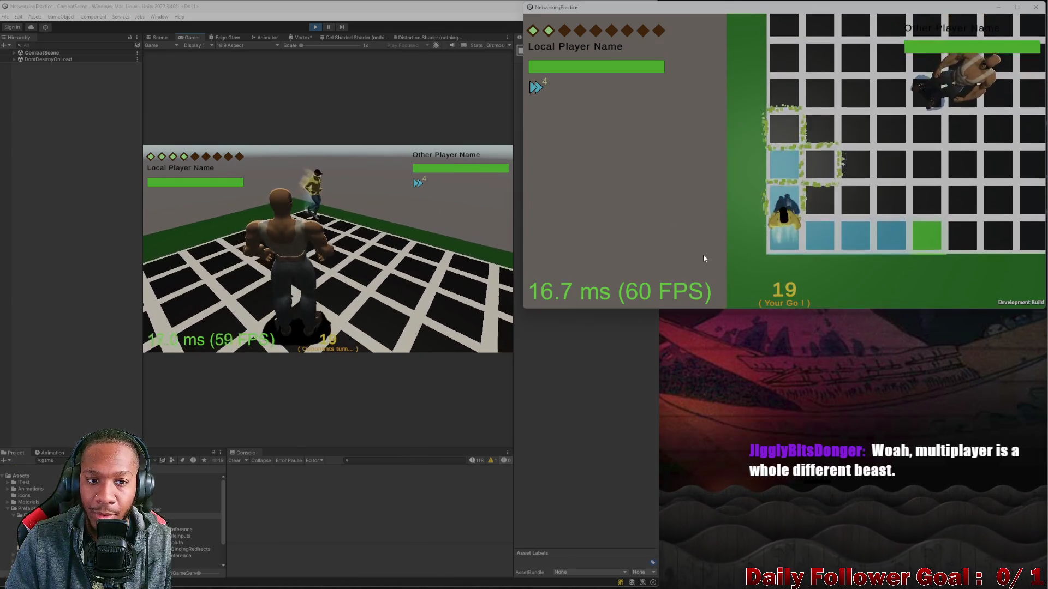
click(610, 292)
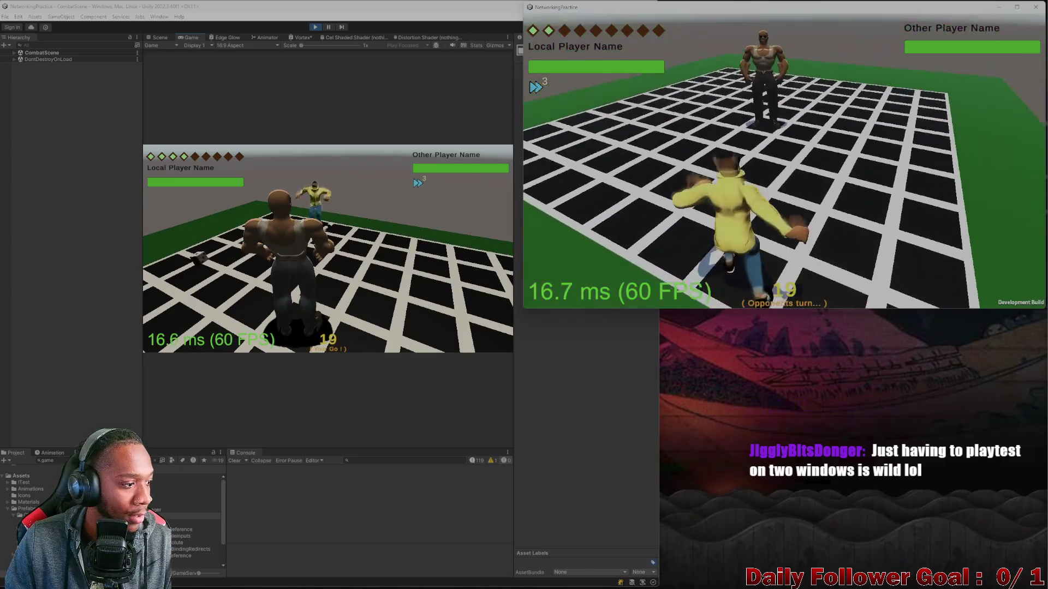
Step: Use Ire and move The Brawn in the editor, then end both players' turns
click(164, 247)
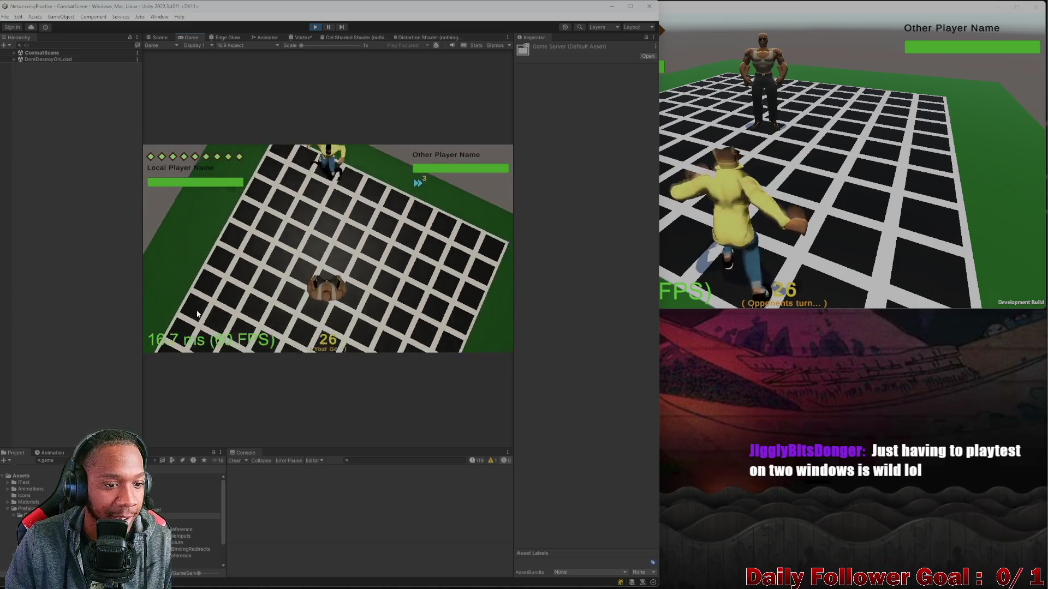
click(198, 310)
click(181, 280)
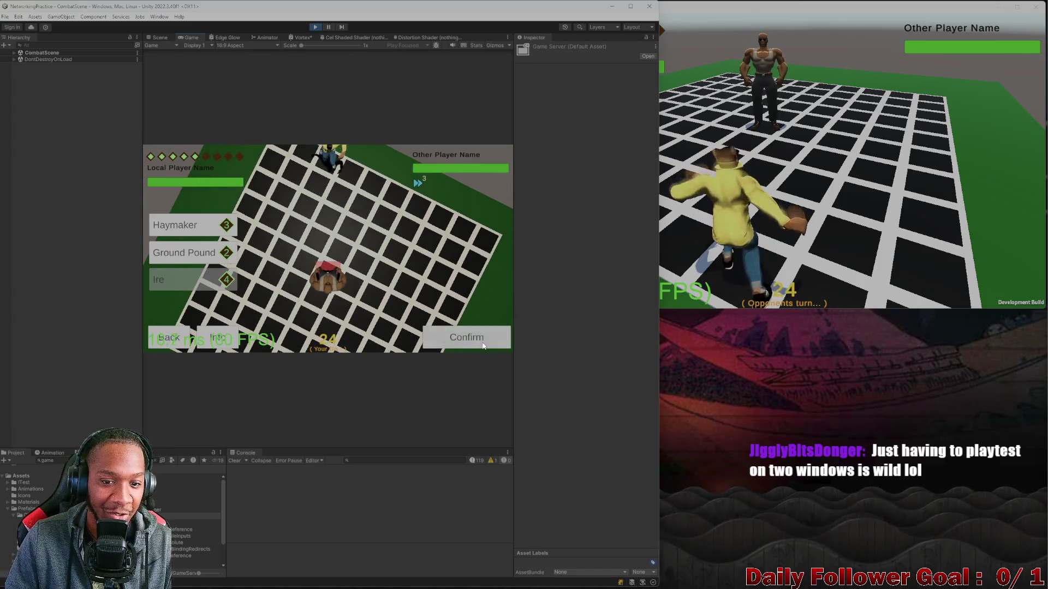
click(467, 337)
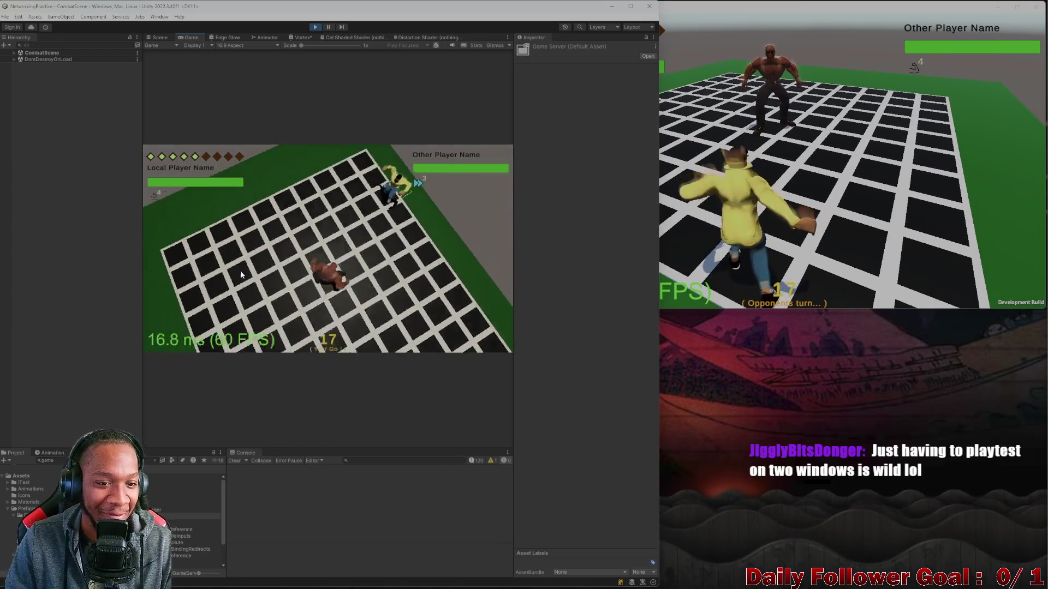
click(225, 287)
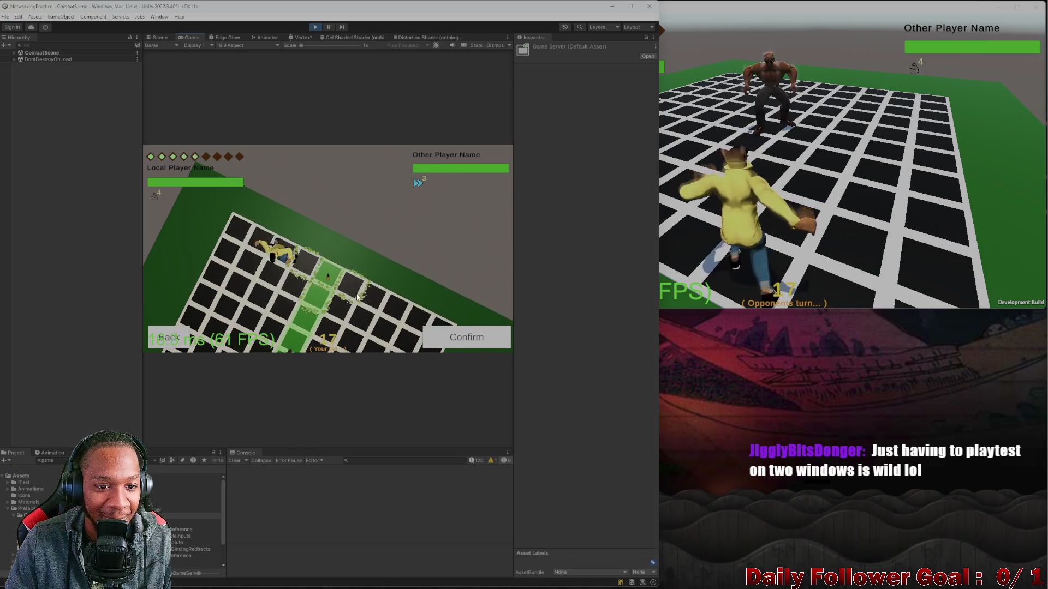
click(468, 338)
click(827, 208)
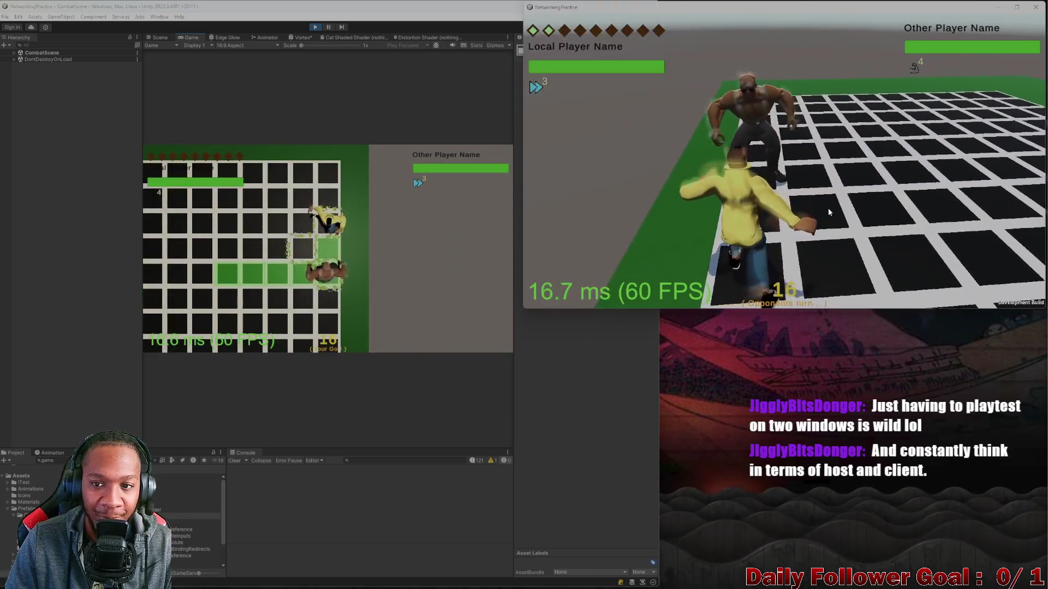
click(194, 338)
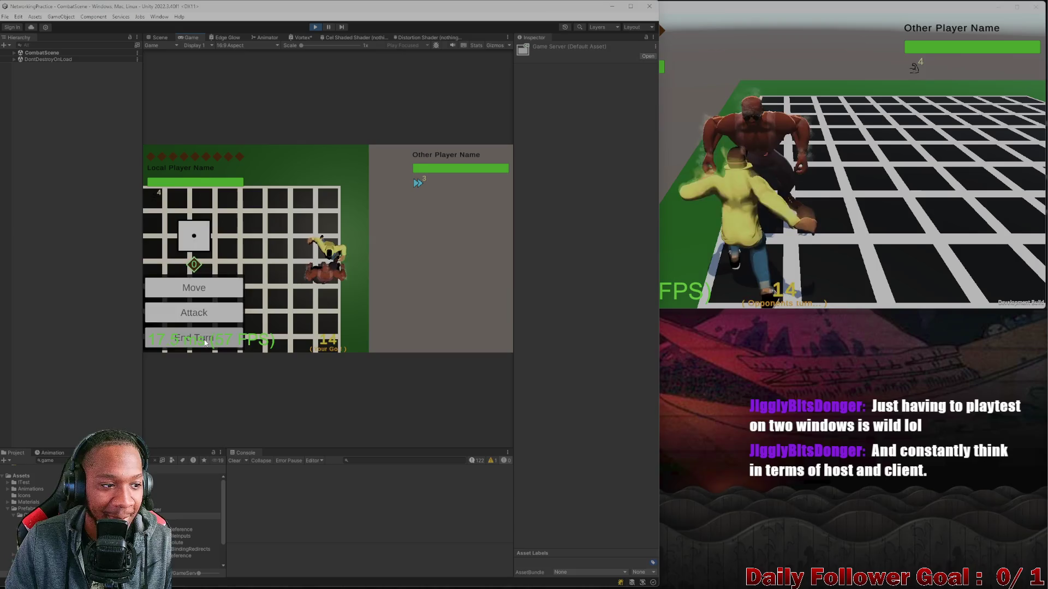
click(723, 199)
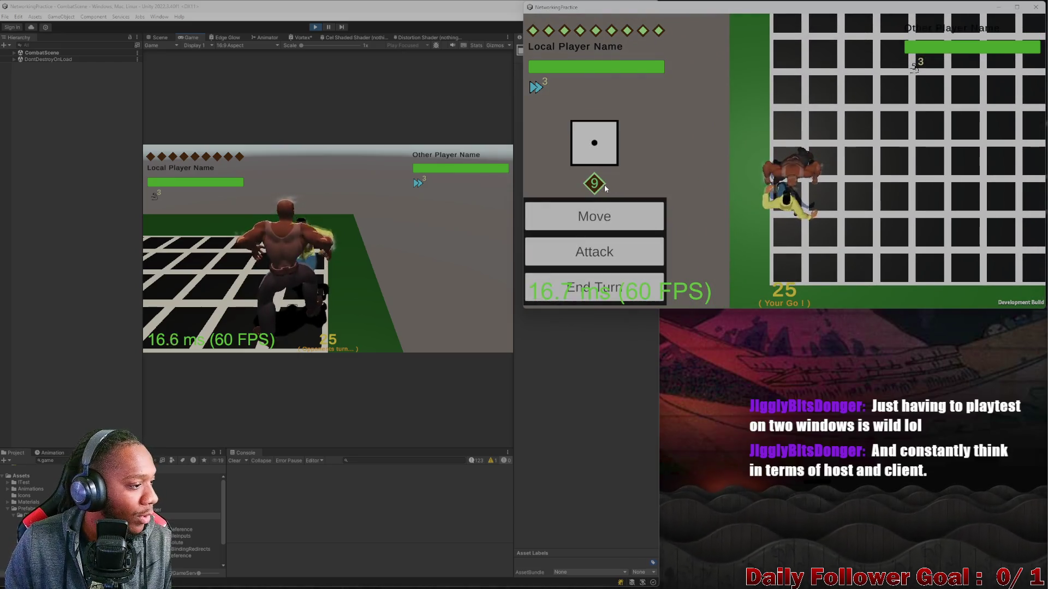
click(588, 218)
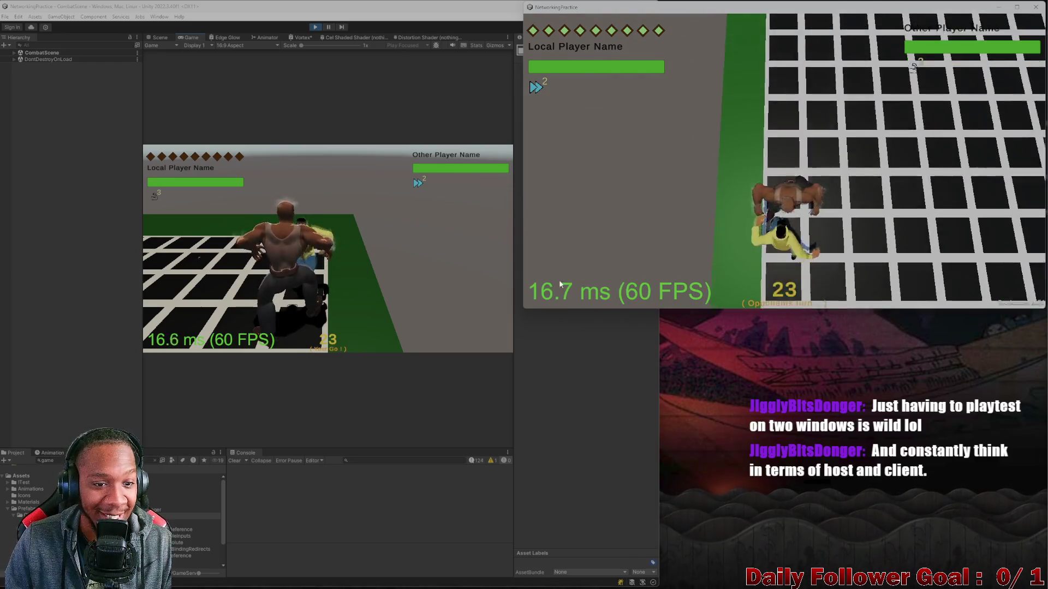
click(208, 246)
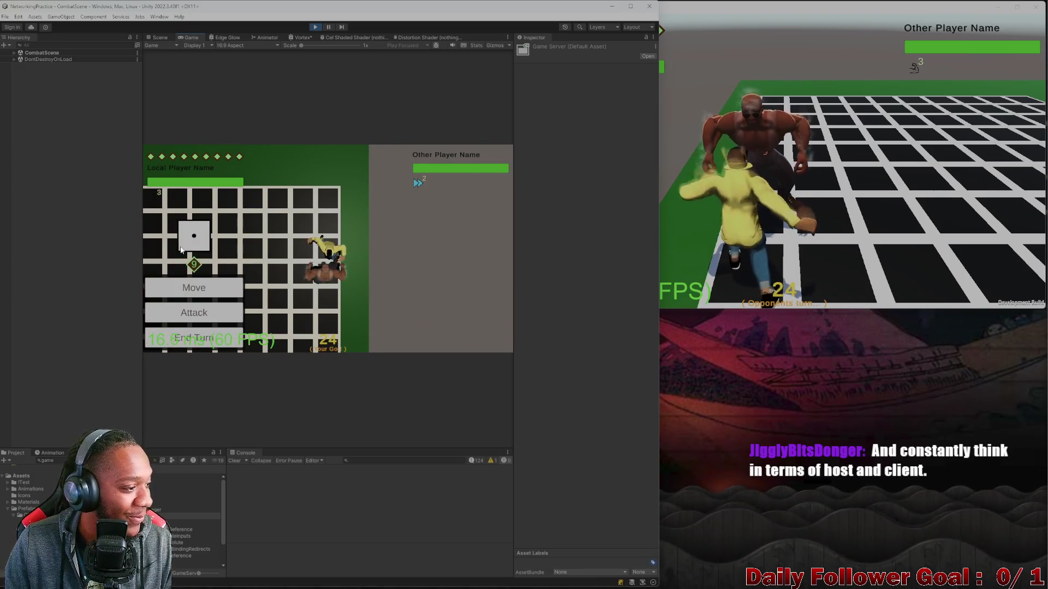
Step: Hit the opponent with Haymaker and two more attacks, then end the editor's turn
click(213, 318)
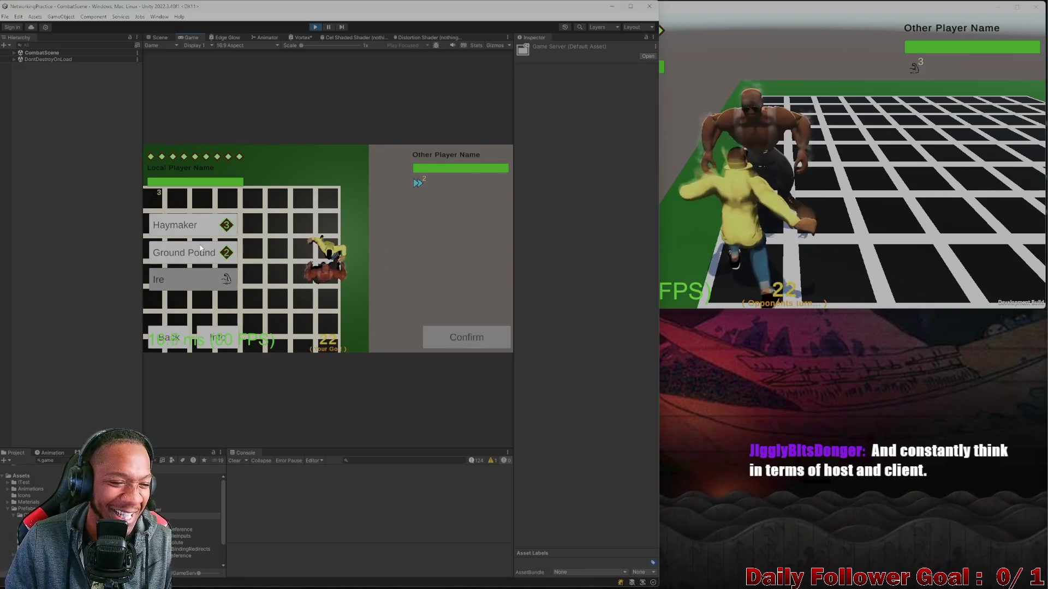
click(205, 224)
click(470, 338)
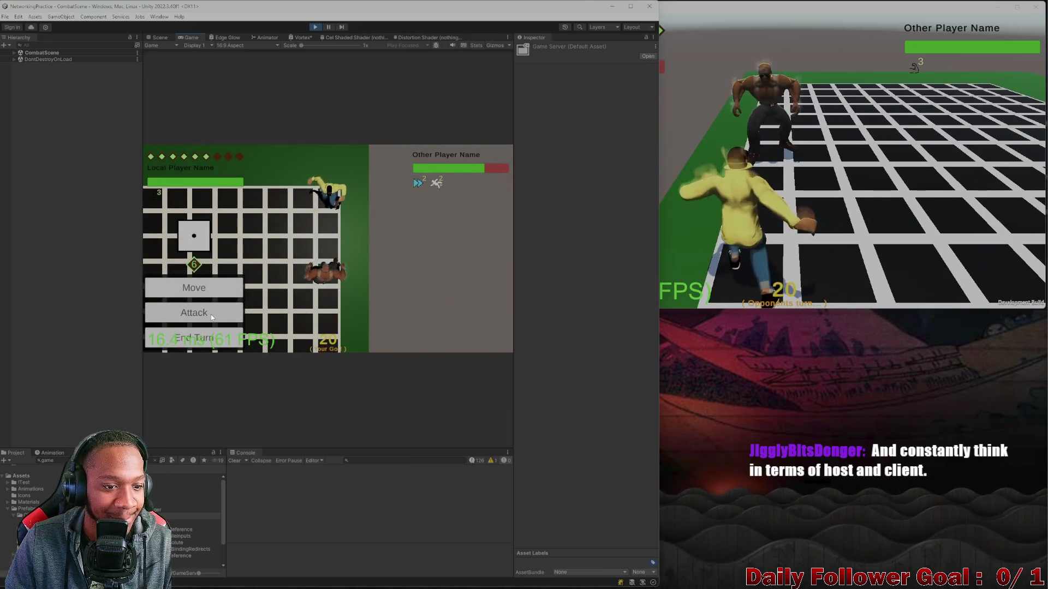
click(212, 318)
click(214, 273)
click(462, 341)
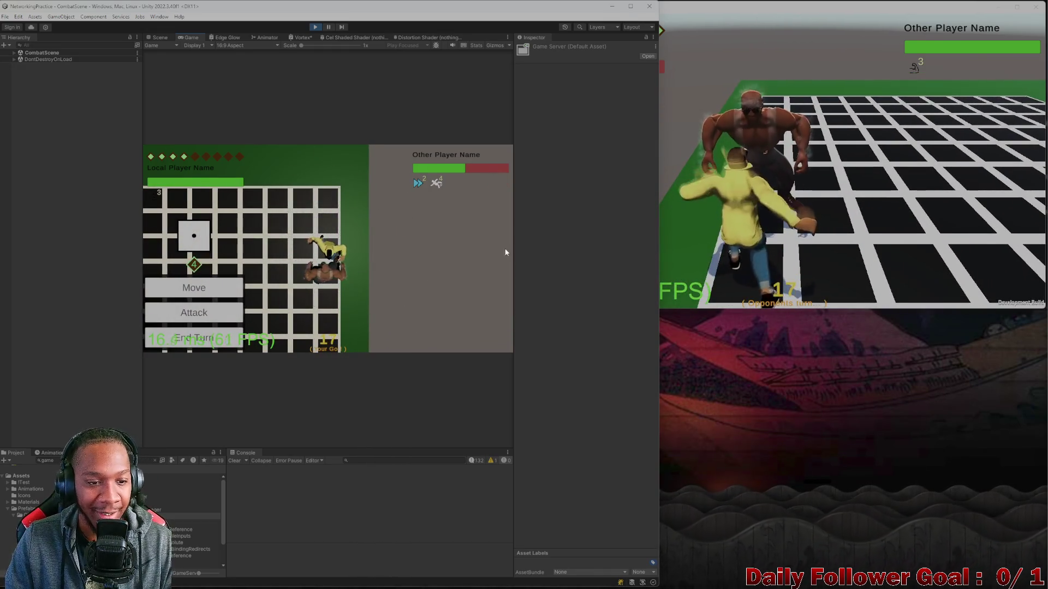
click(216, 313)
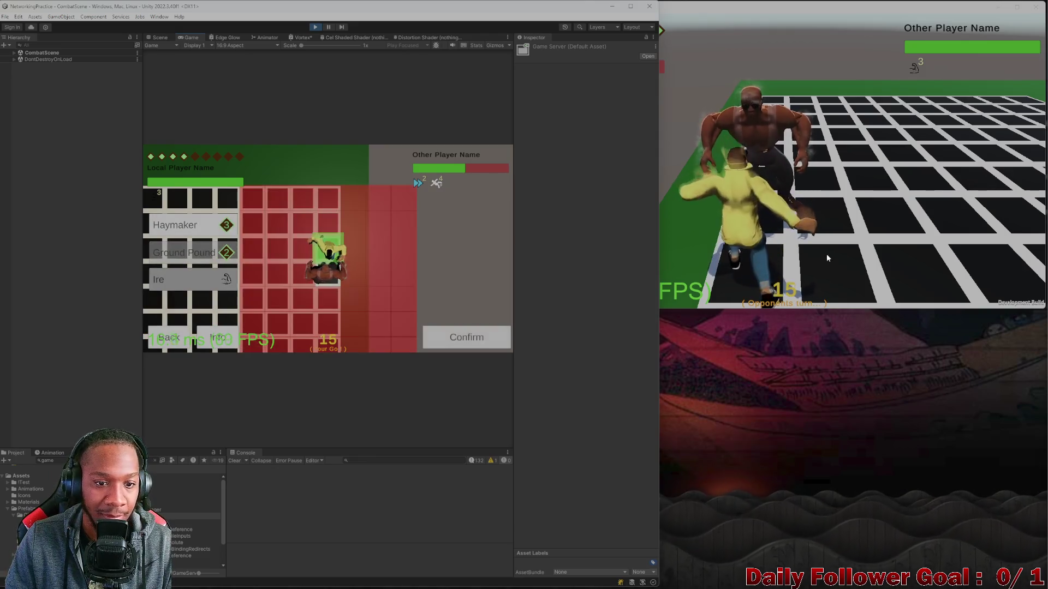
click(428, 339)
click(878, 235)
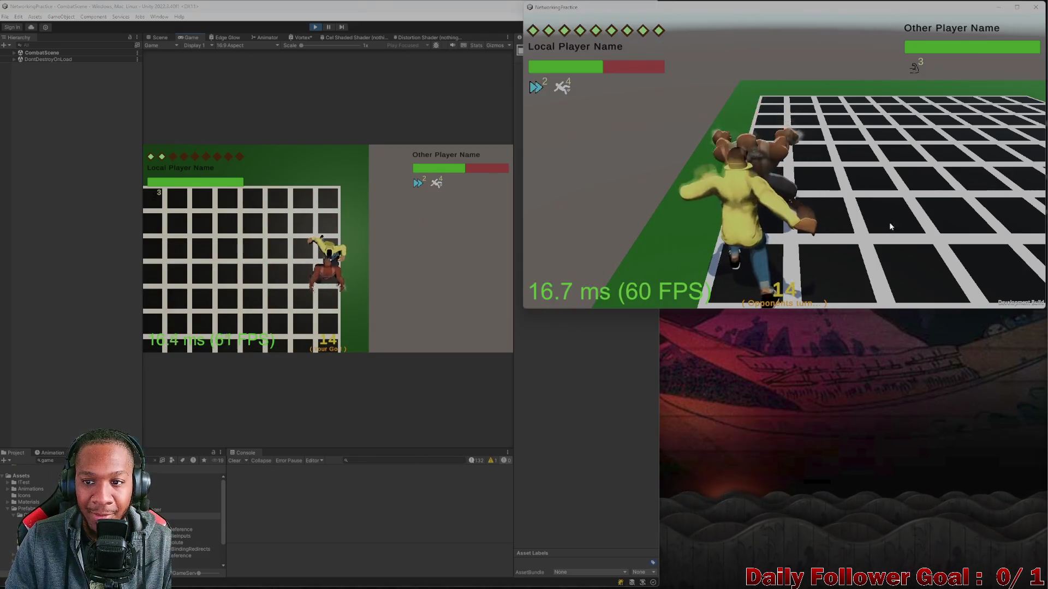
click(194, 236)
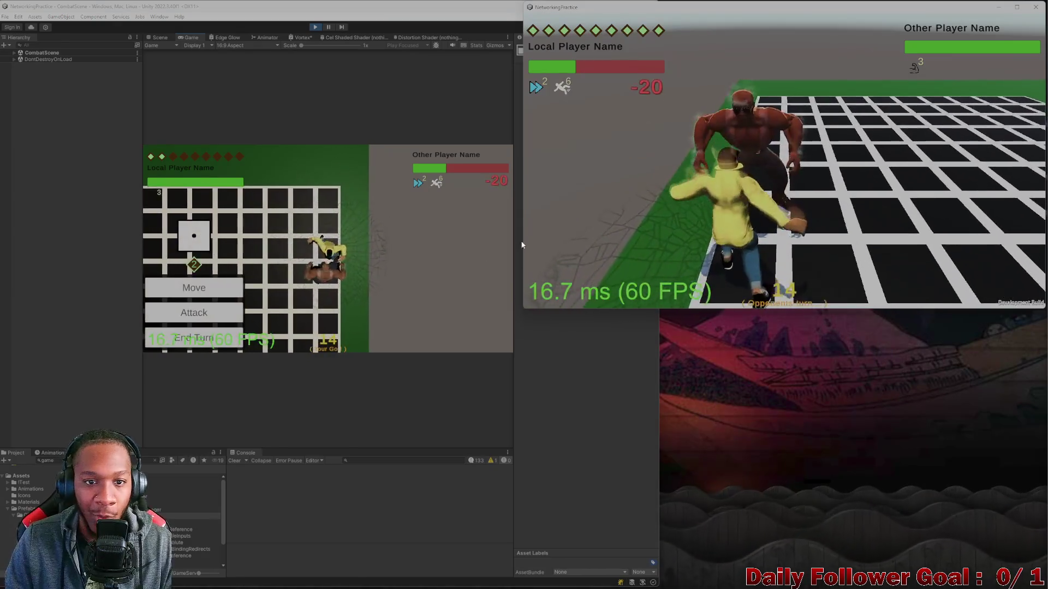
click(199, 335)
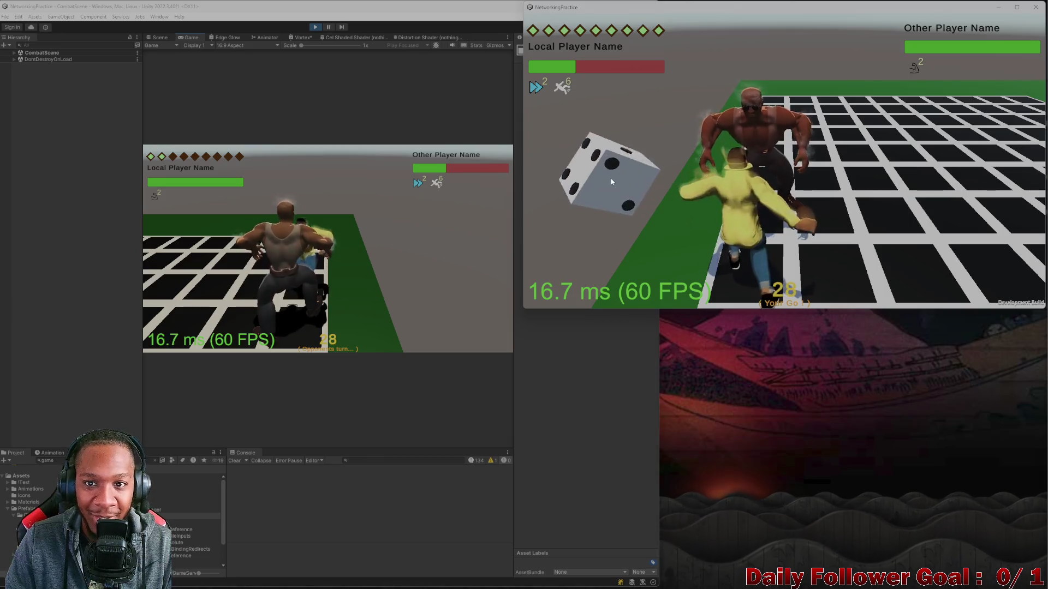
Step: Roll the build player's die, land a Quick Punch, and use Momentum
click(611, 185)
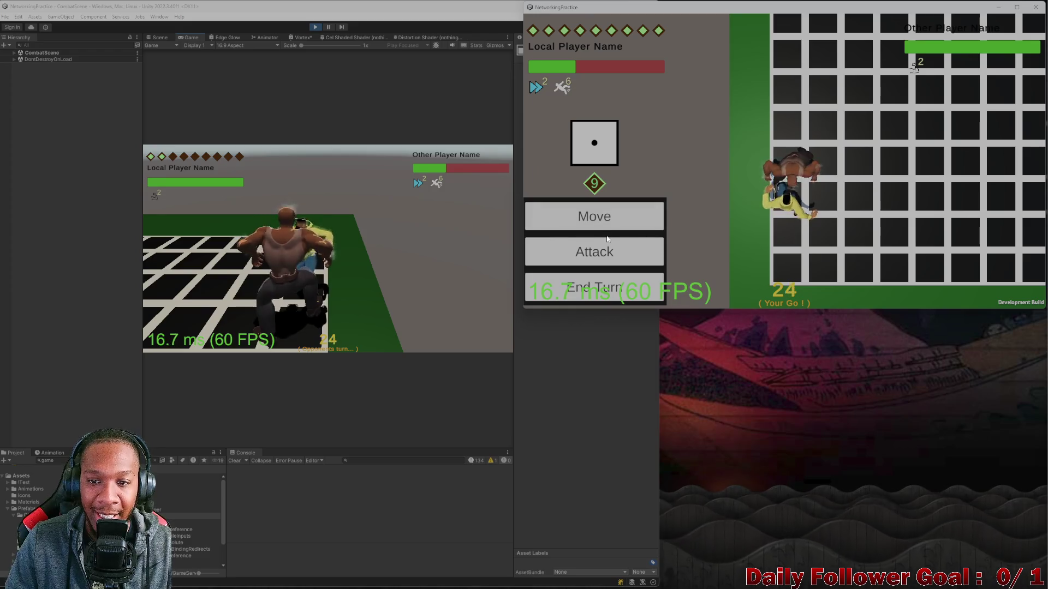
click(608, 241)
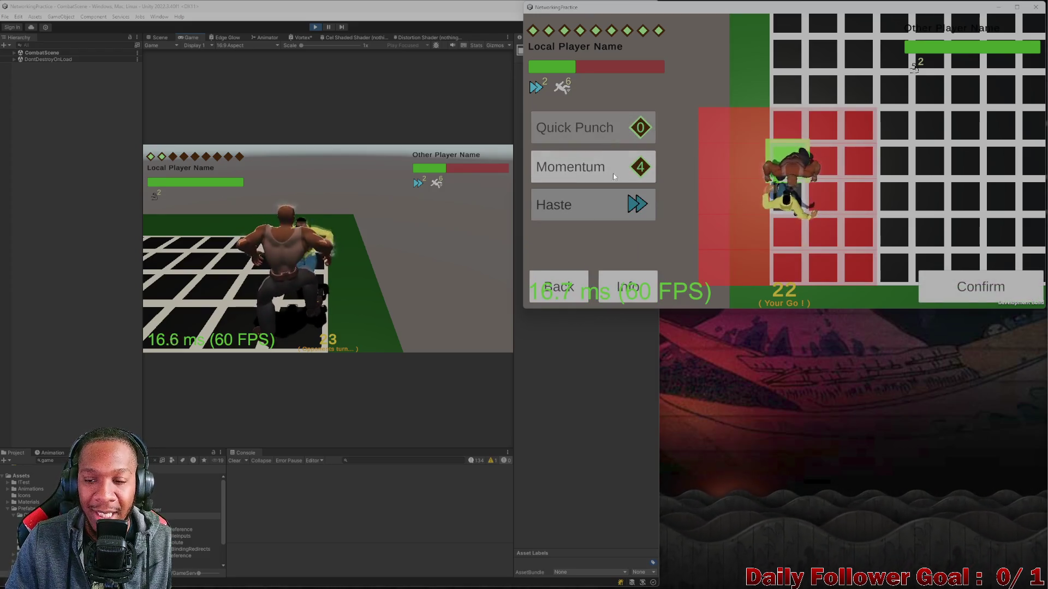
click(987, 294)
click(600, 249)
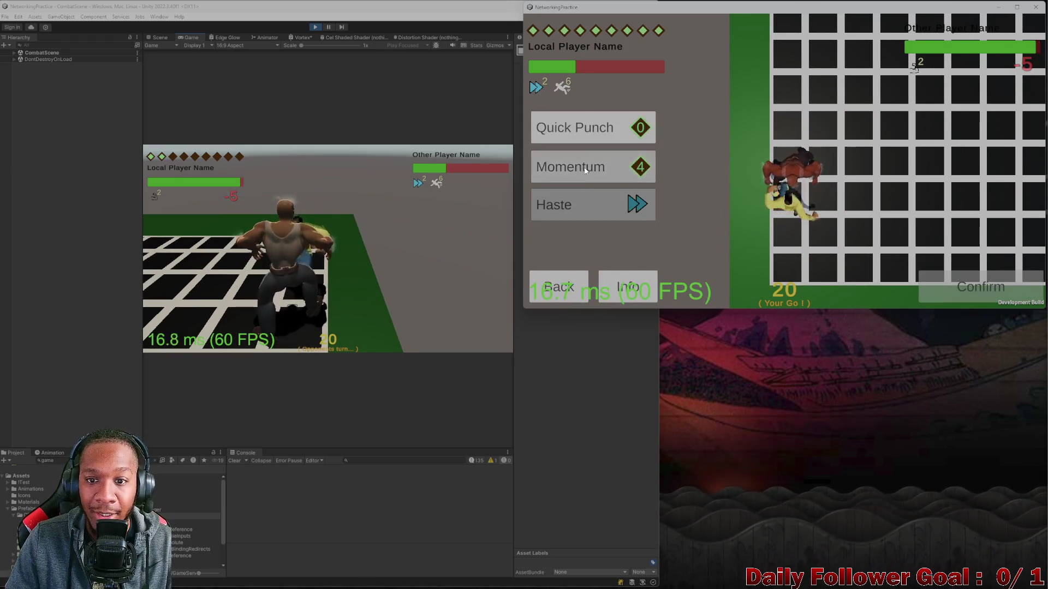
click(586, 170)
click(981, 287)
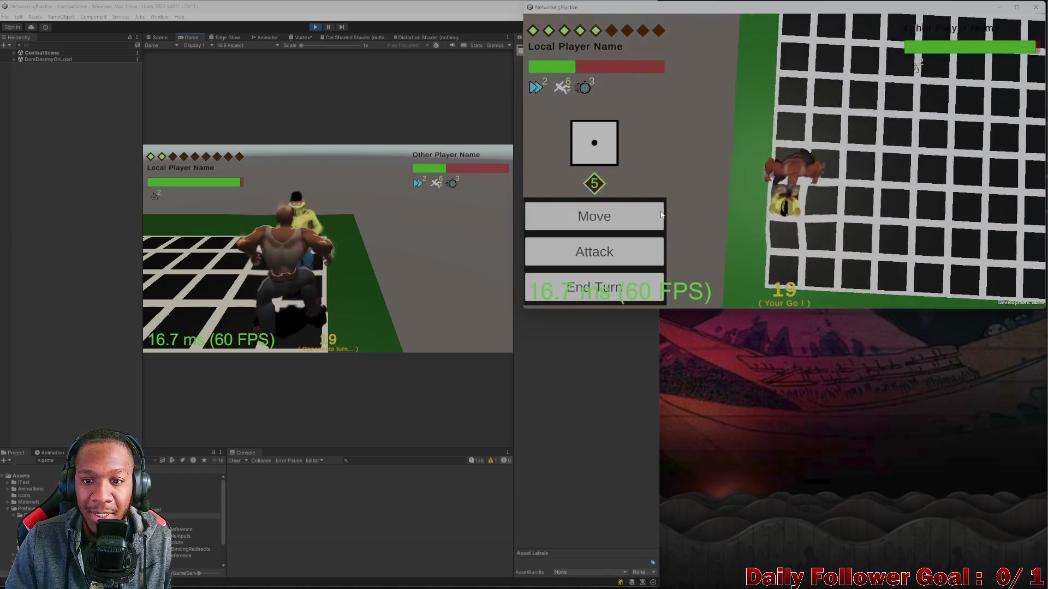
Step: Move The Speedster right, then along the green path, and end the build's turn
click(601, 213)
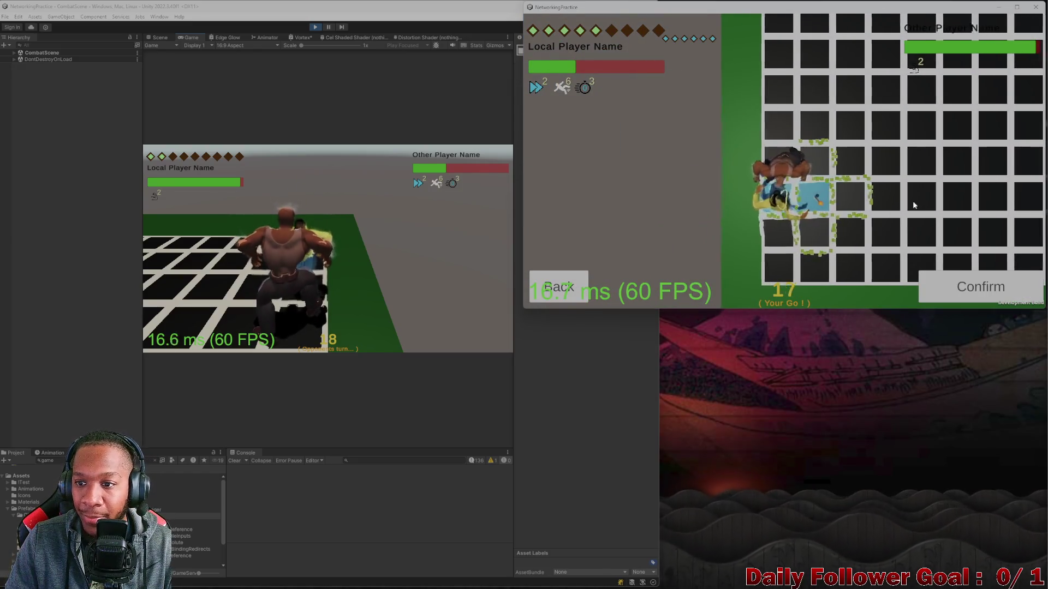
click(846, 197)
click(889, 200)
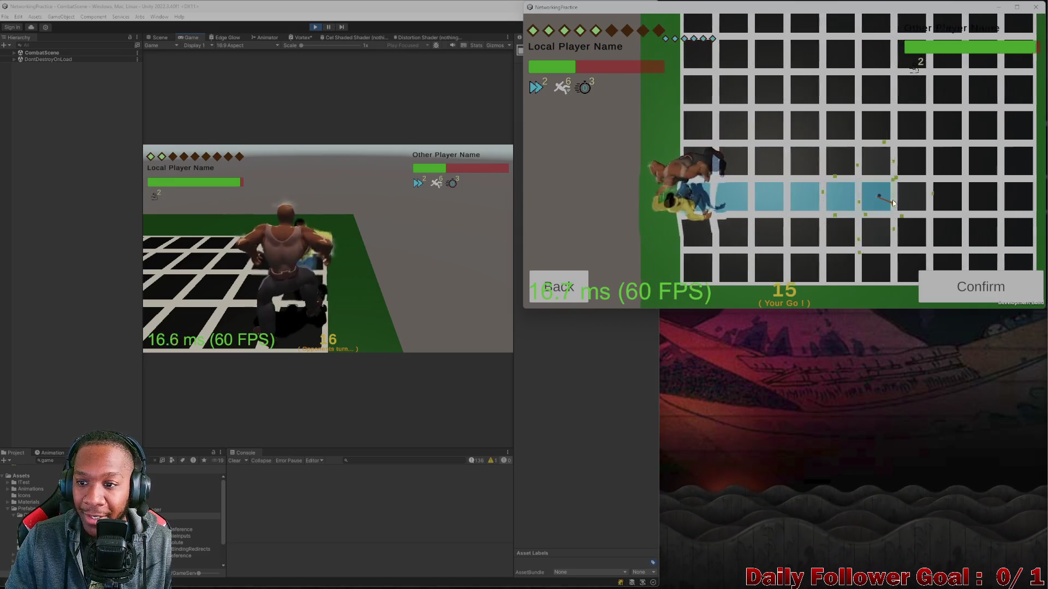
click(957, 282)
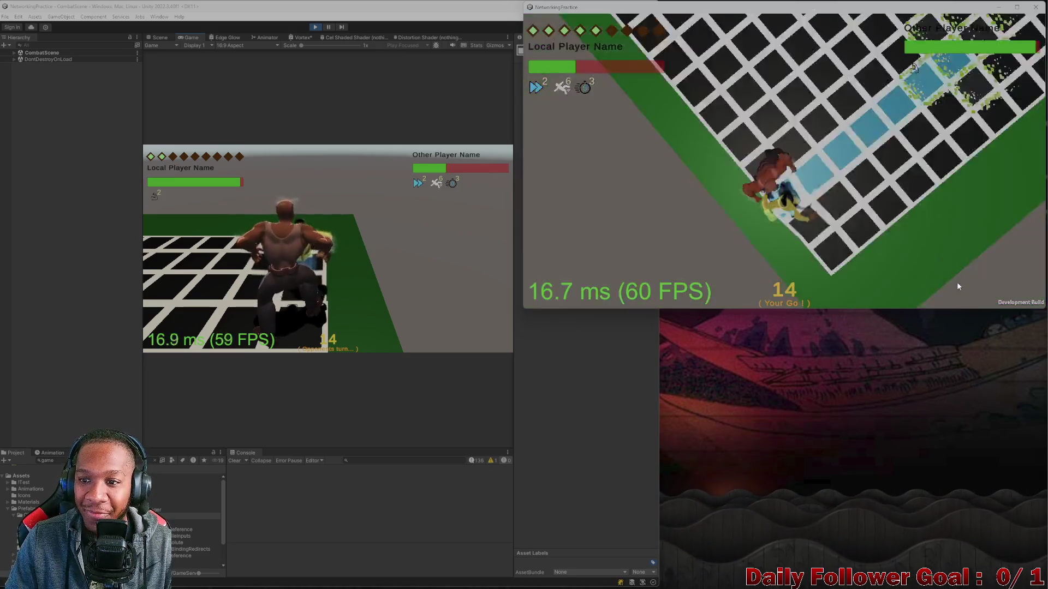
click(629, 218)
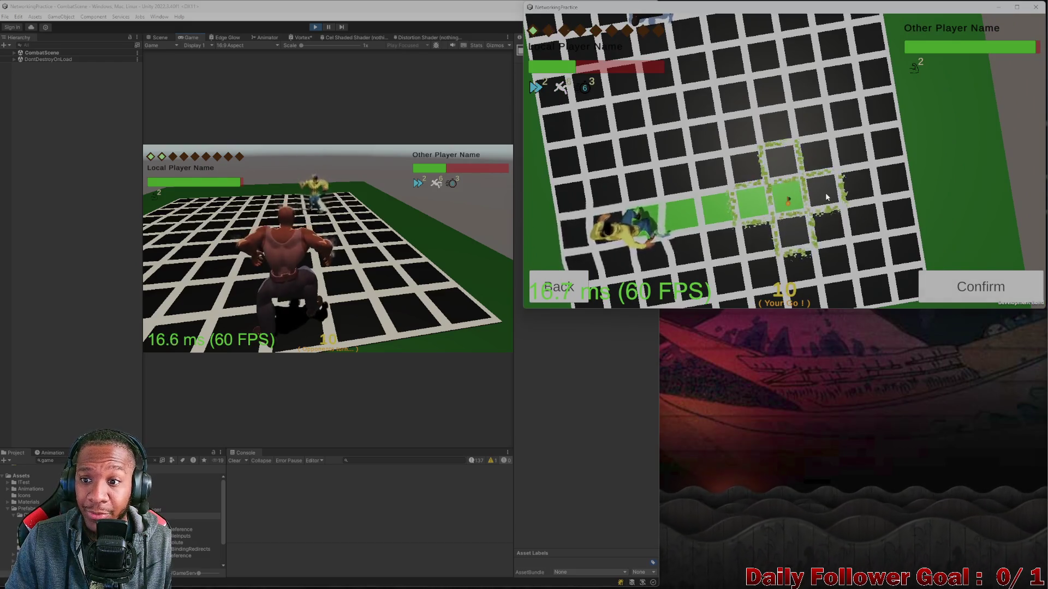
click(980, 287)
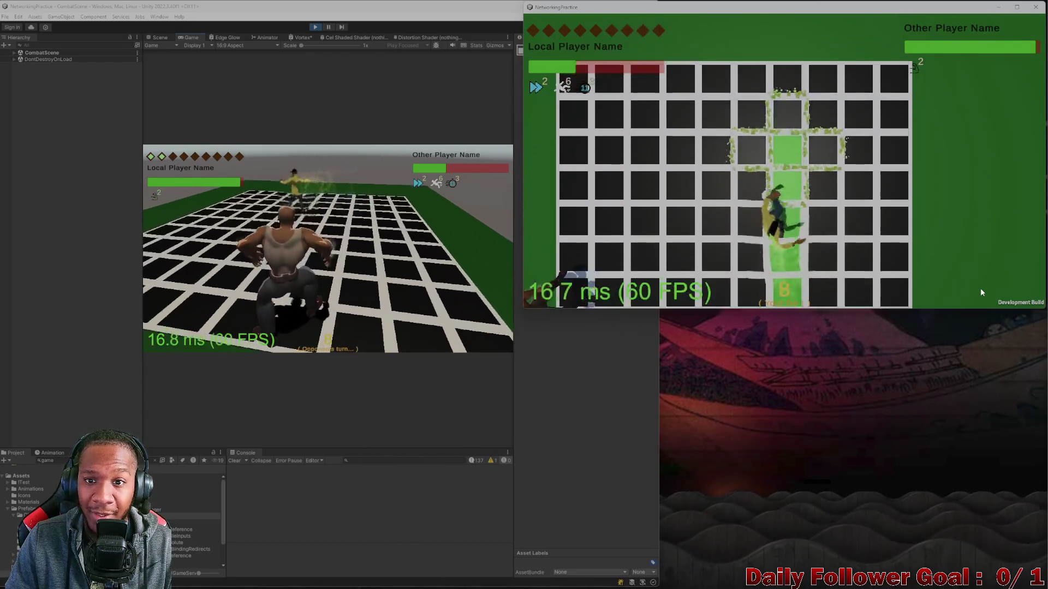
click(593, 285)
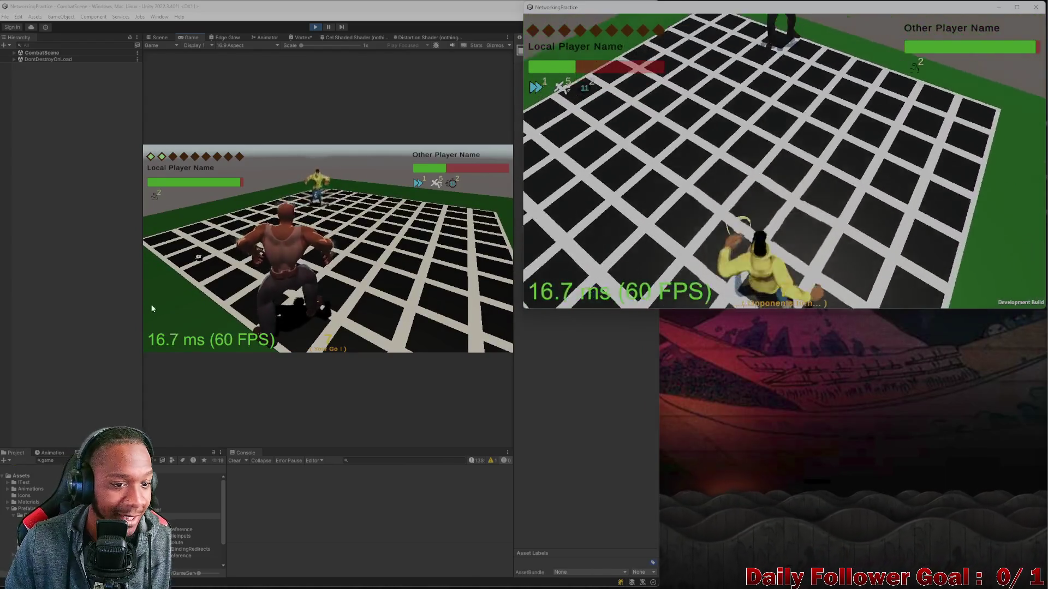
click(200, 264)
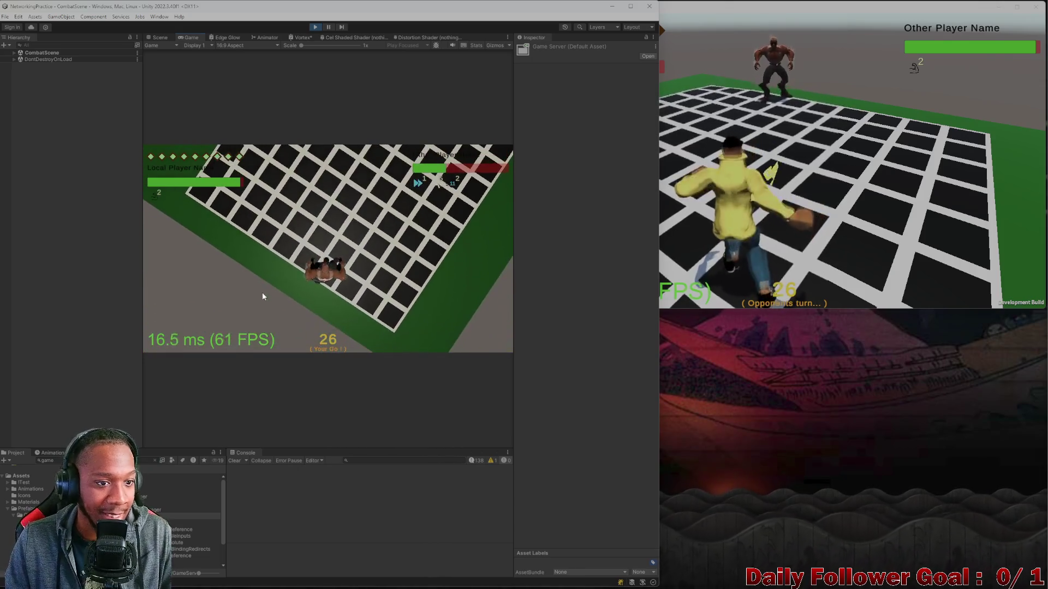
Step: Rotate the grid, move The Brawn beside the opponent, and end the editor's turn
click(195, 286)
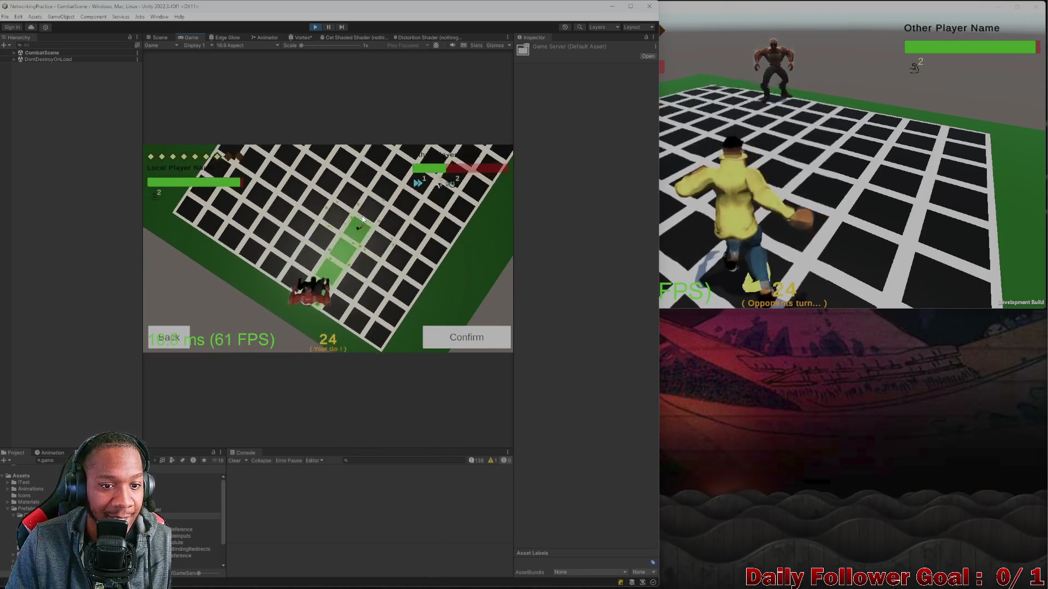
drag(355, 220, 275, 220)
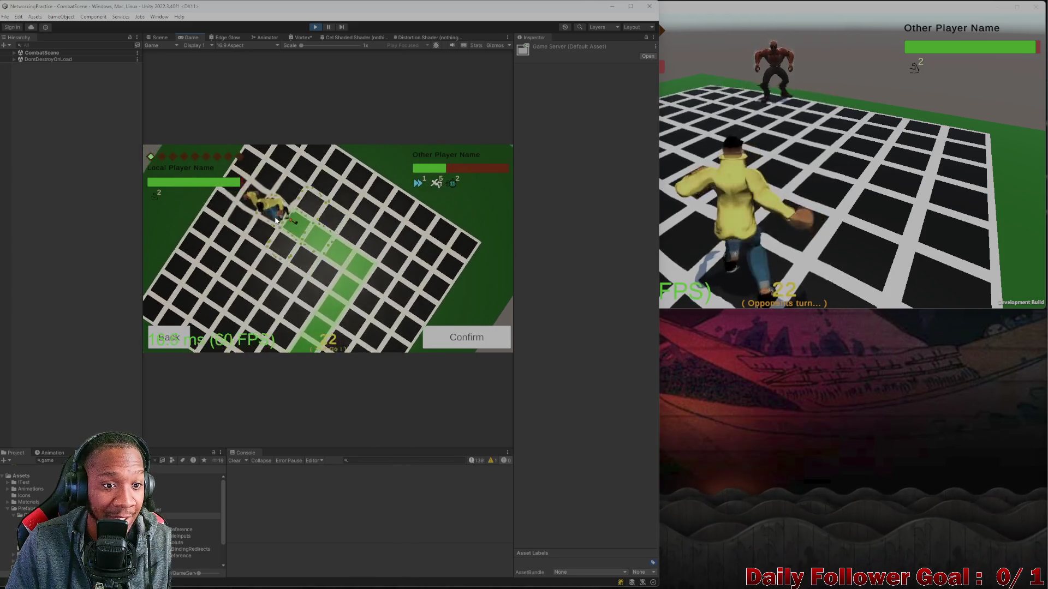
click(444, 331)
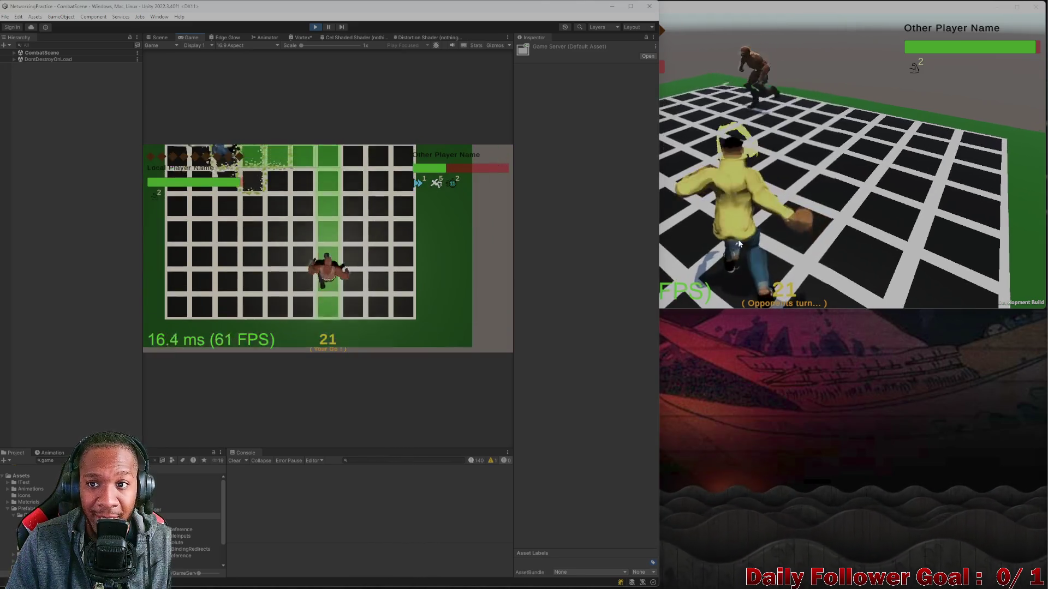
click(739, 244)
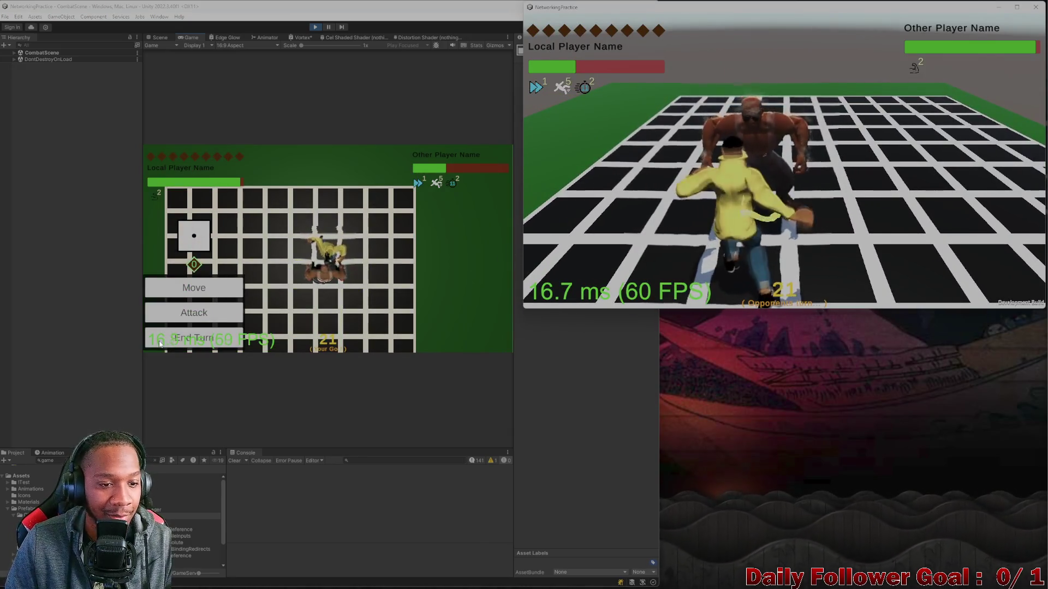
click(206, 340)
click(205, 340)
click(606, 179)
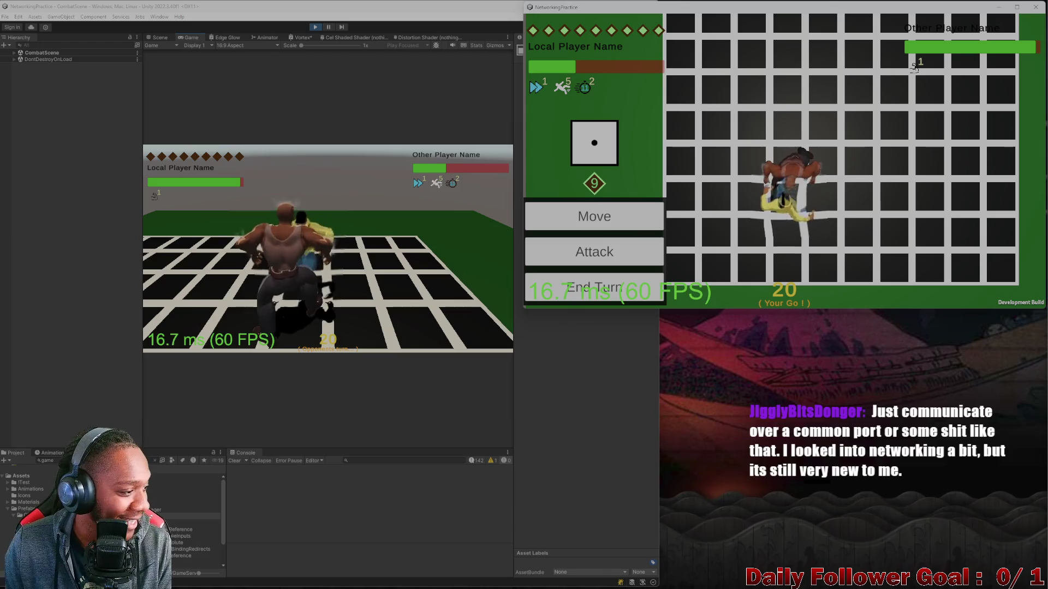
Step: End the build's turn, then Haymaker The Speedster for 25 damage and end the editor's turn
click(555, 290)
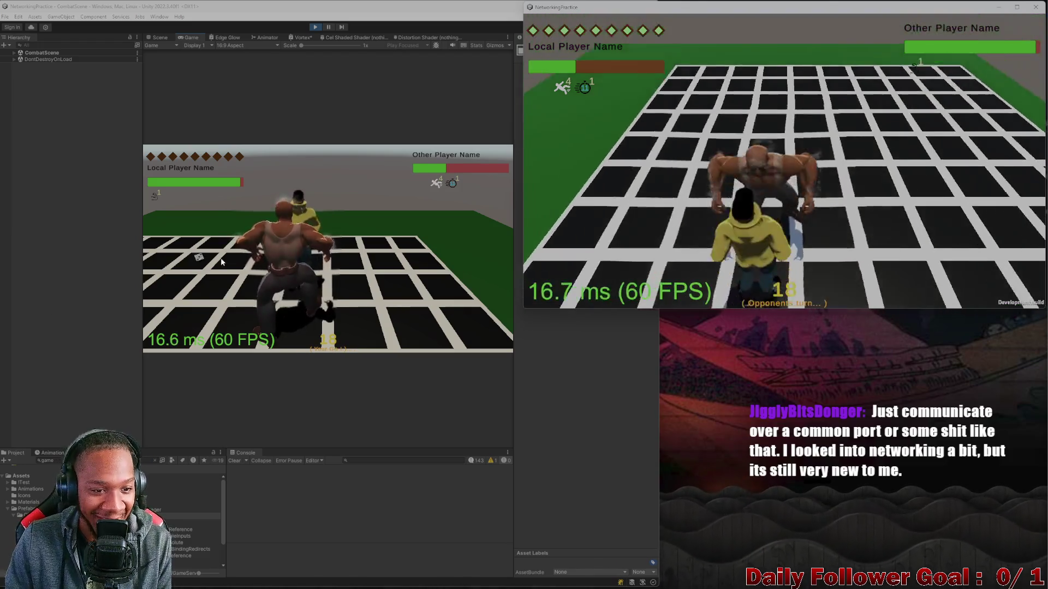
click(202, 259)
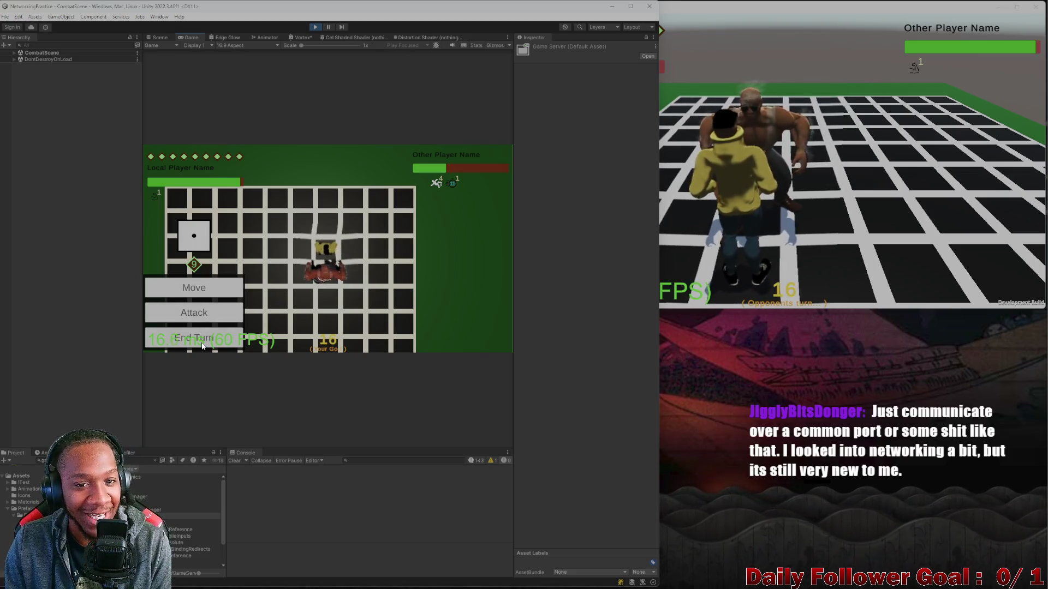
click(207, 319)
click(207, 239)
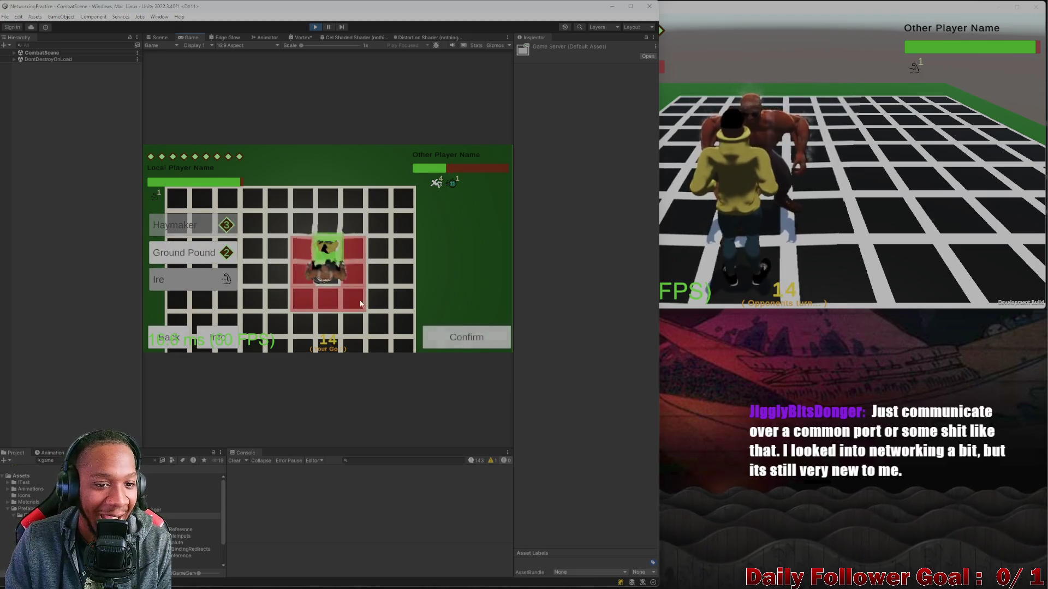
click(467, 335)
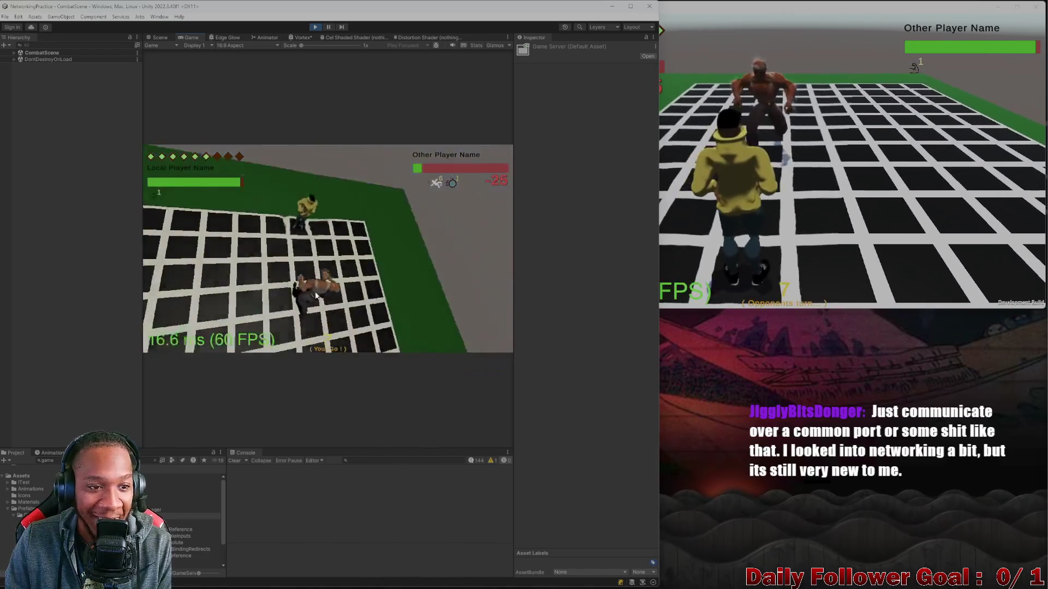
click(189, 340)
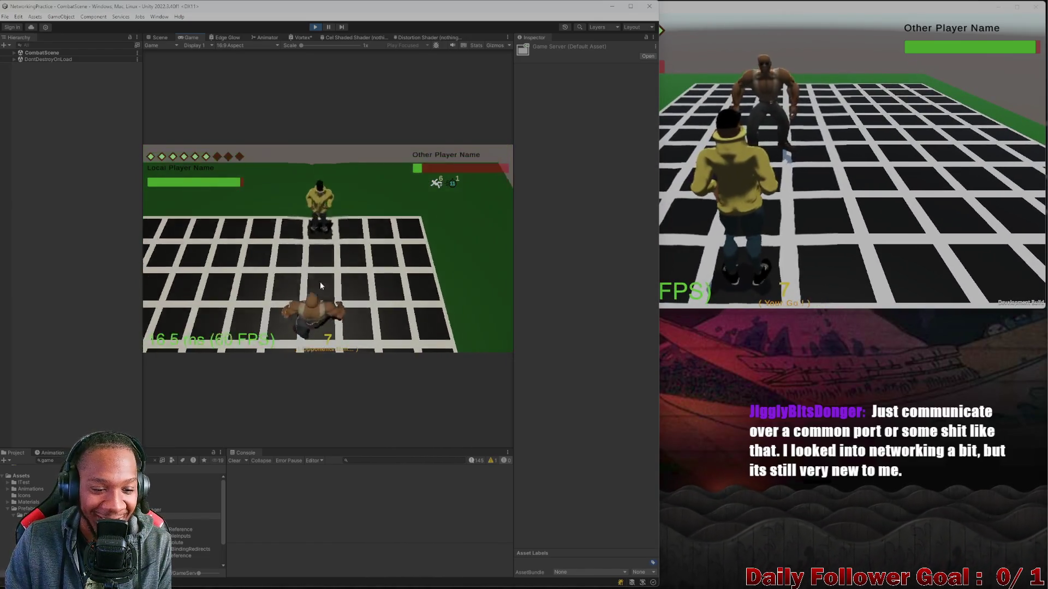
click(768, 236)
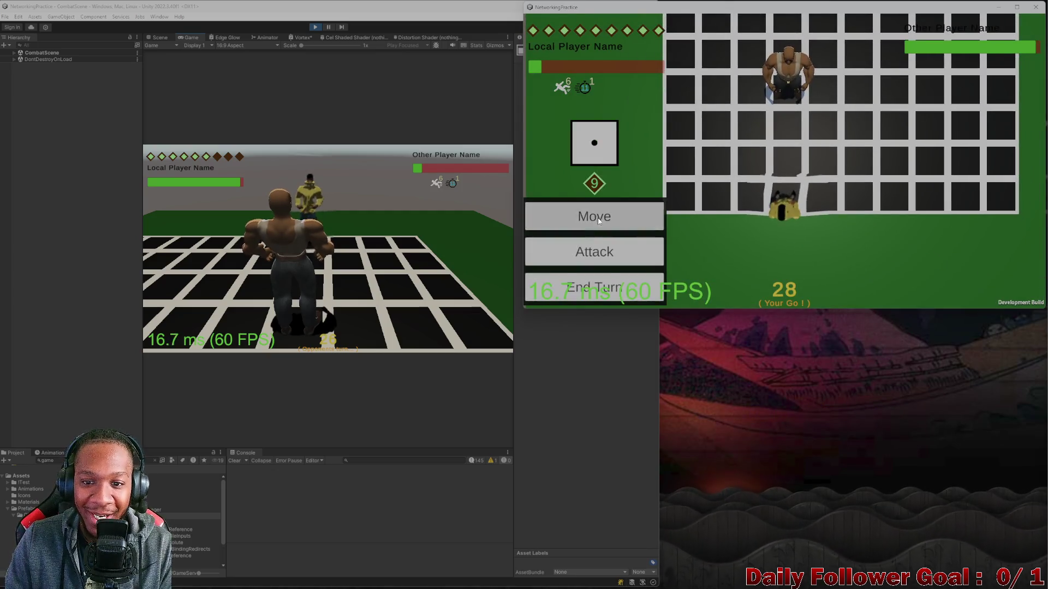
Step: Move The Speedster next to the opponent, re-picking the path once
click(594, 216)
click(889, 198)
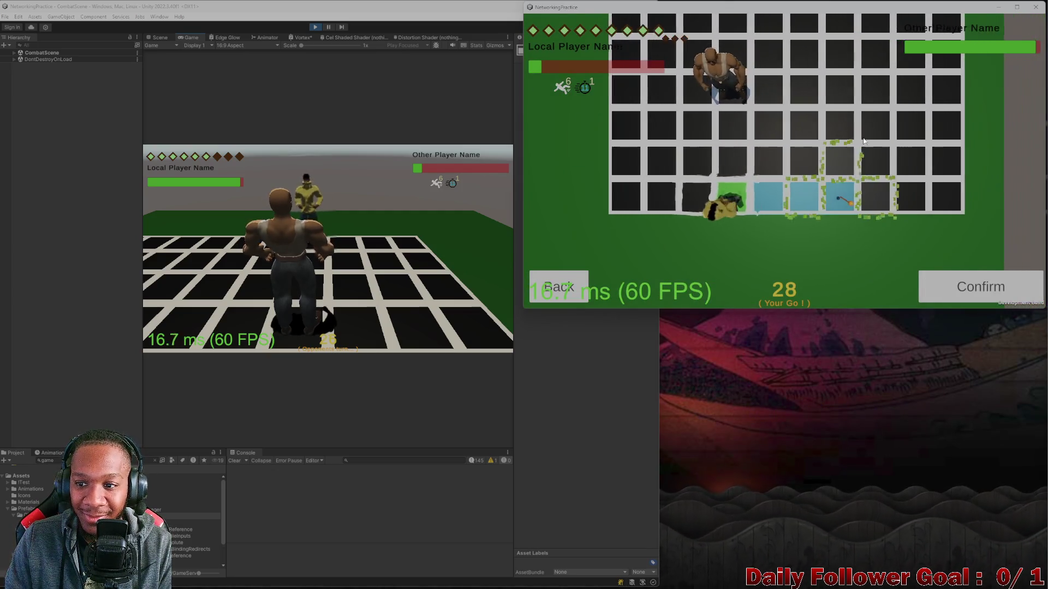
click(885, 261)
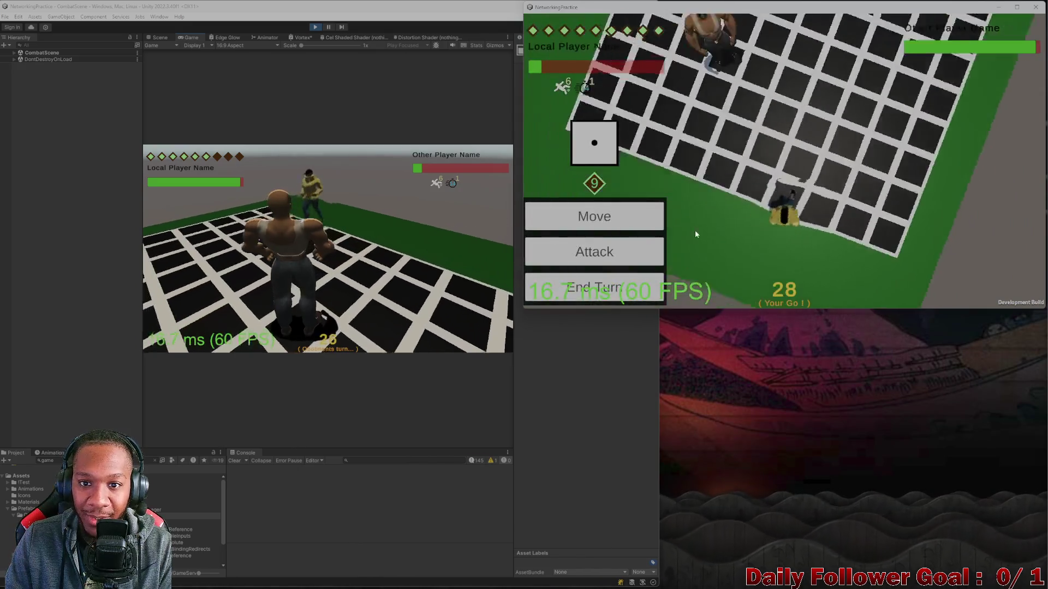
click(597, 215)
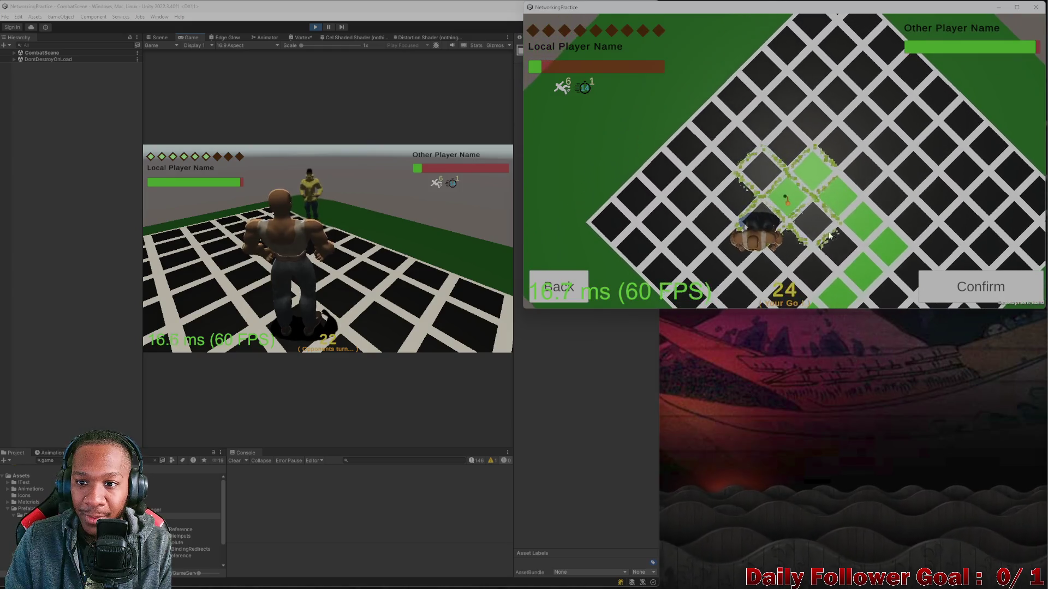
click(978, 294)
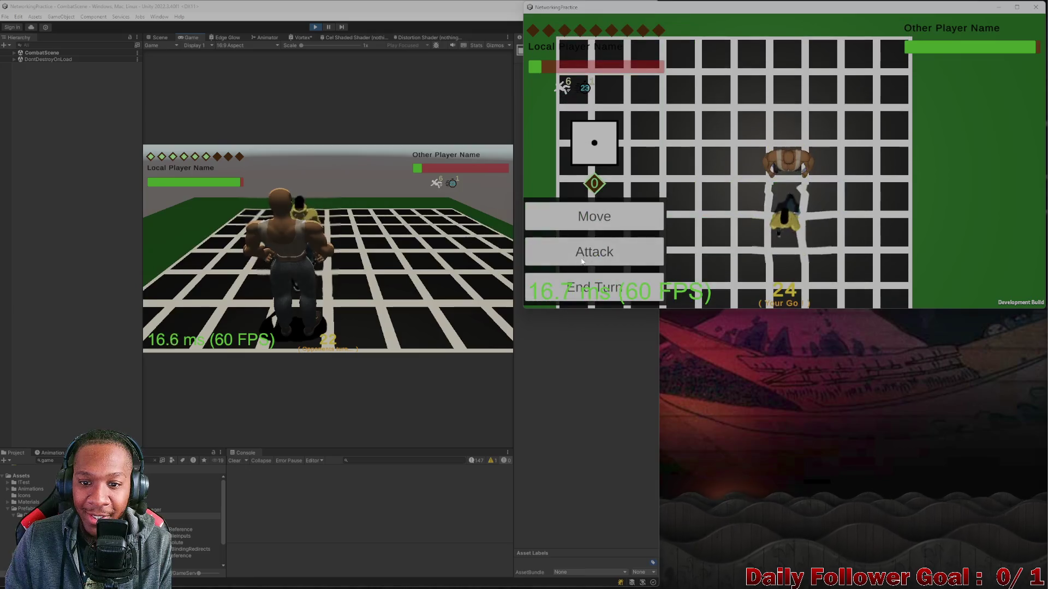
Step: Land a Quick Punch for 51 damage, end the build's turn, and close the build
click(592, 251)
click(583, 133)
click(977, 284)
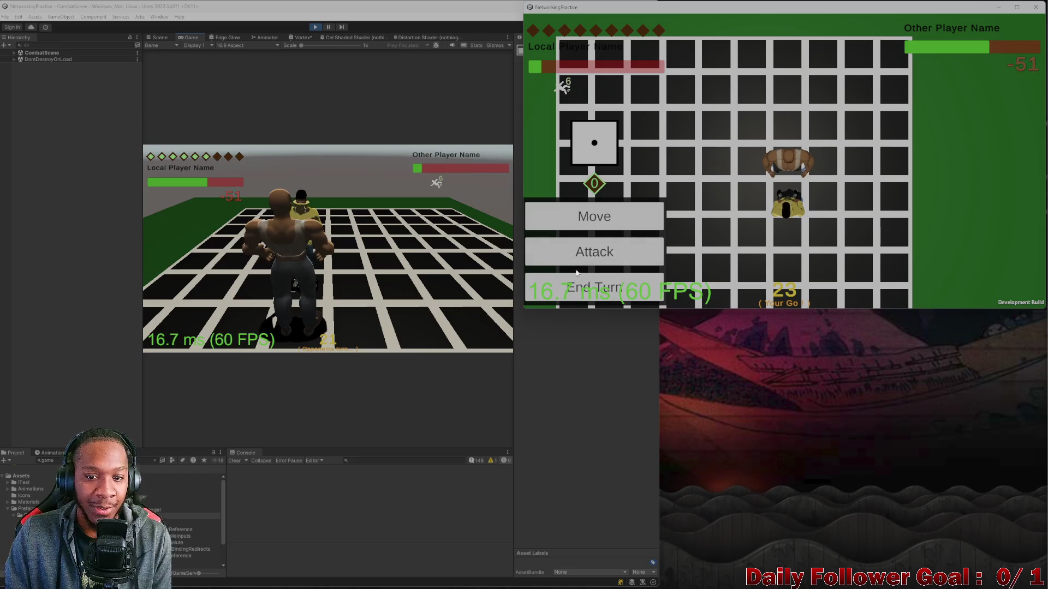
click(591, 292)
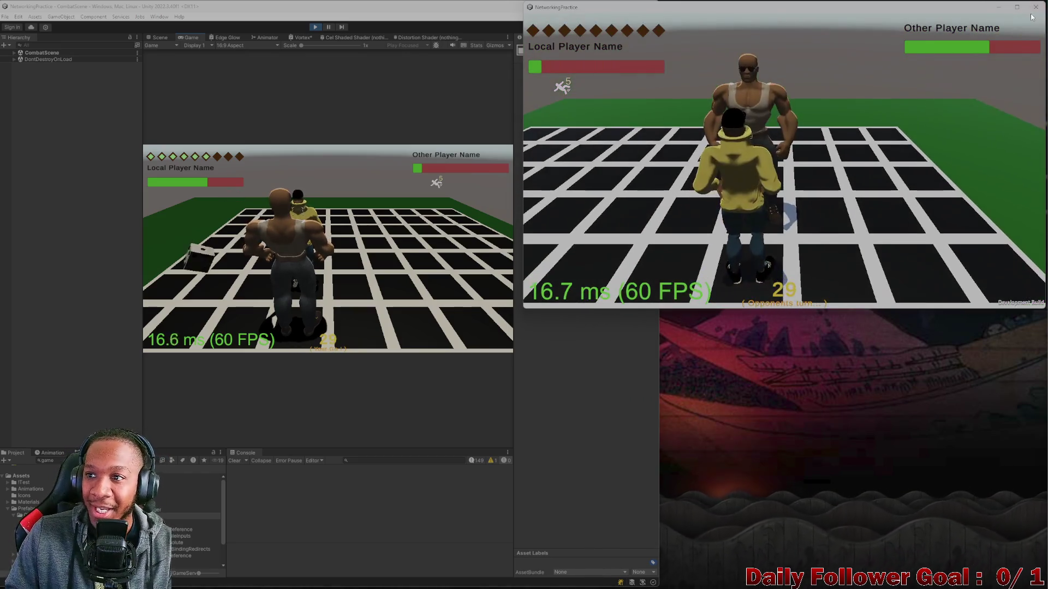
click(1032, 11)
Step: Stop play mode and reveal the Scenes folder in Windows Explorer
click(316, 26)
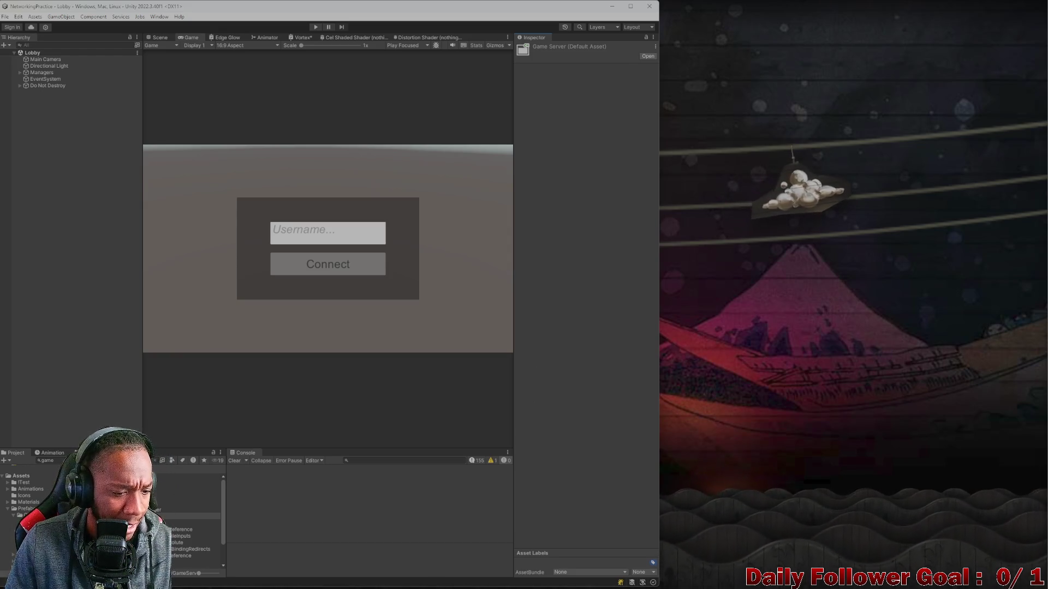
right_click(123, 510)
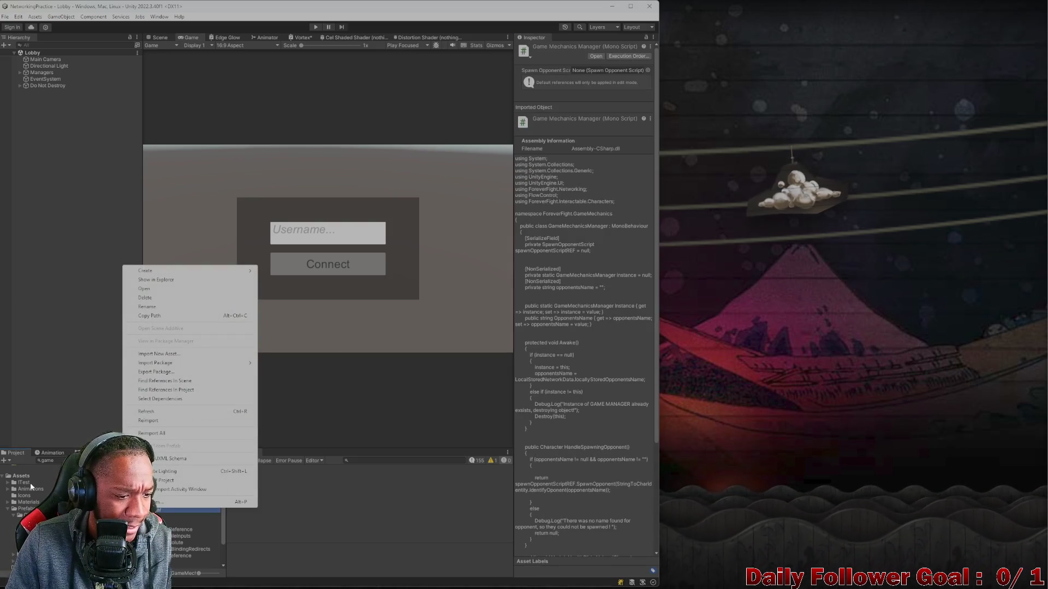
click(24, 472)
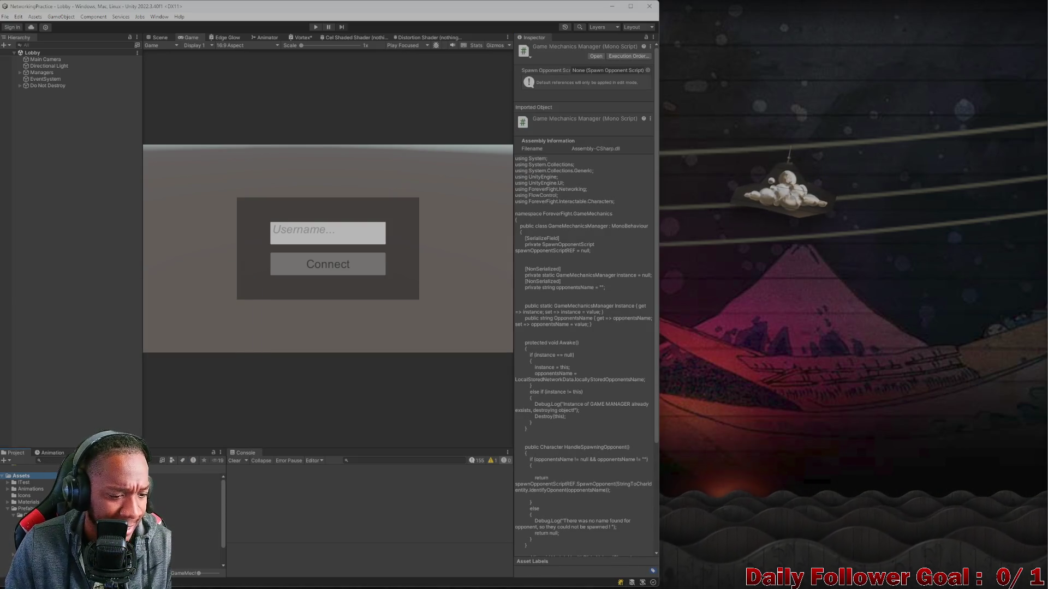
right_click(121, 514)
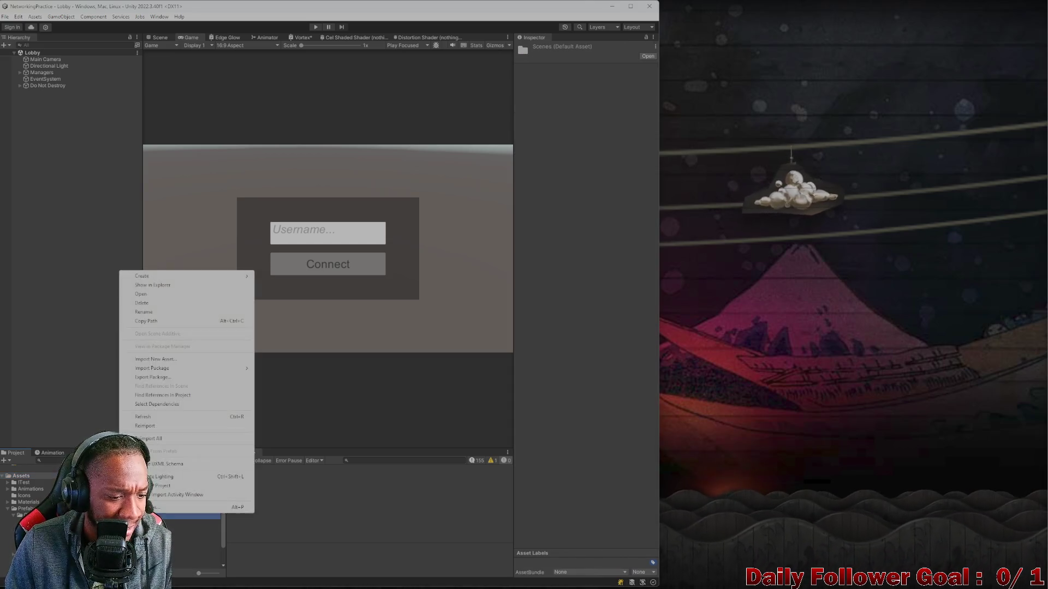
click(148, 284)
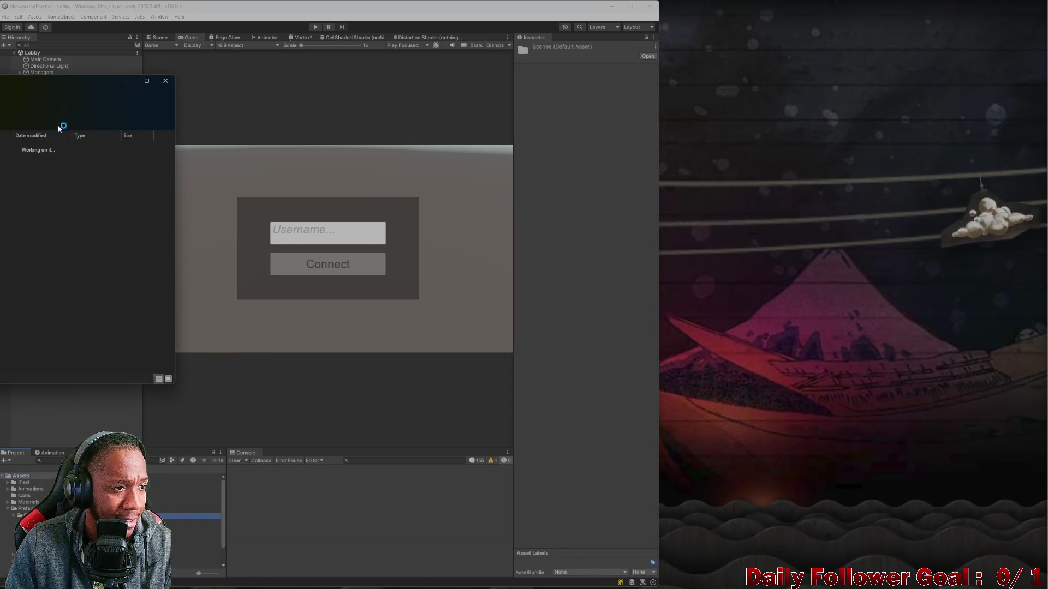
drag(65, 82, 0, 95)
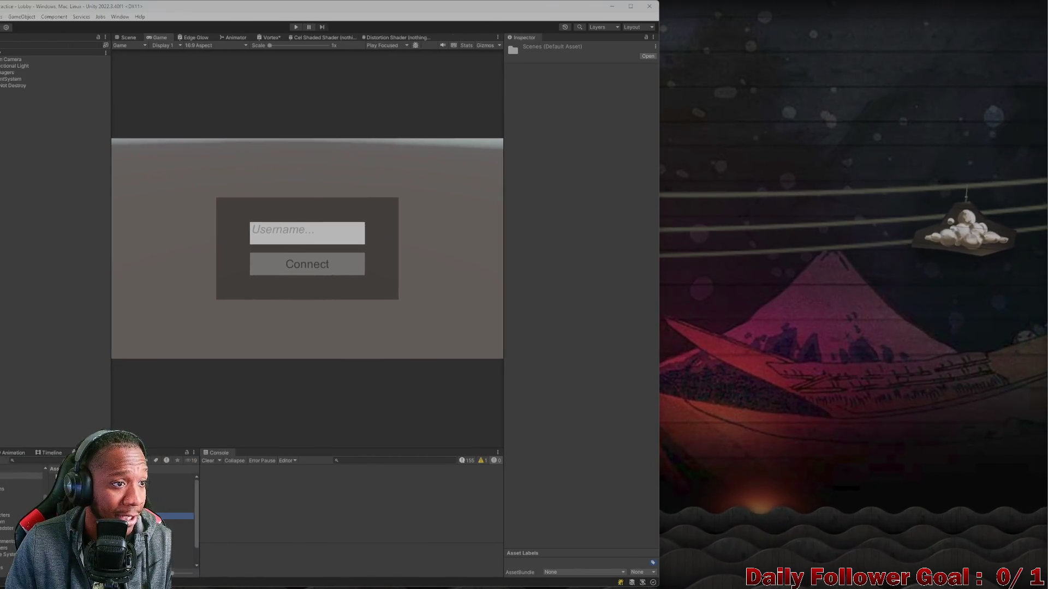